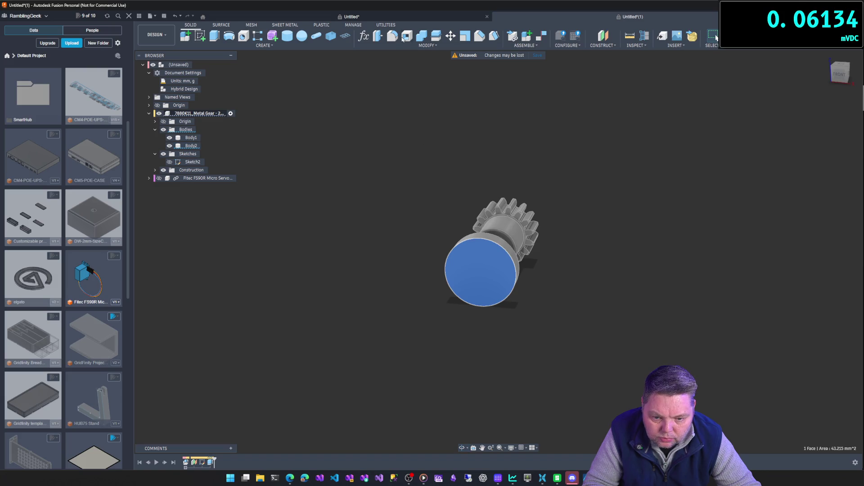
Try a 2 mm shell on the gear's end face, then cancel it after the thickness error.
click(482, 267)
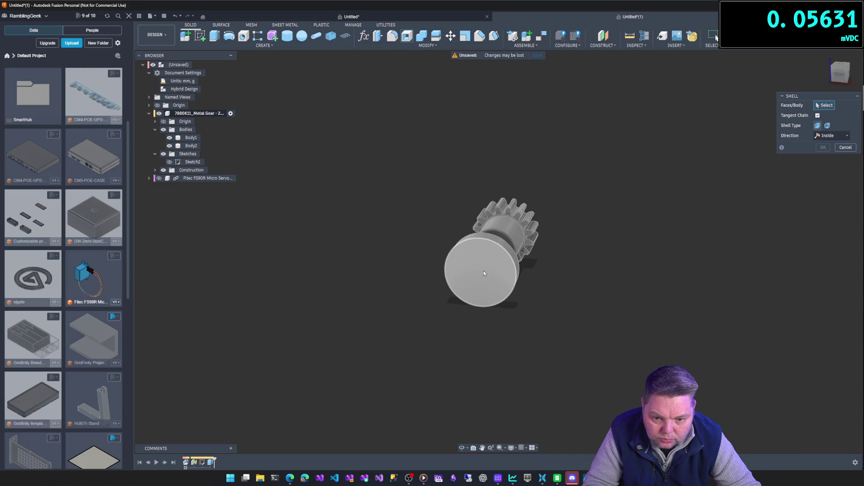
click(483, 271)
text(2)
key(Return)
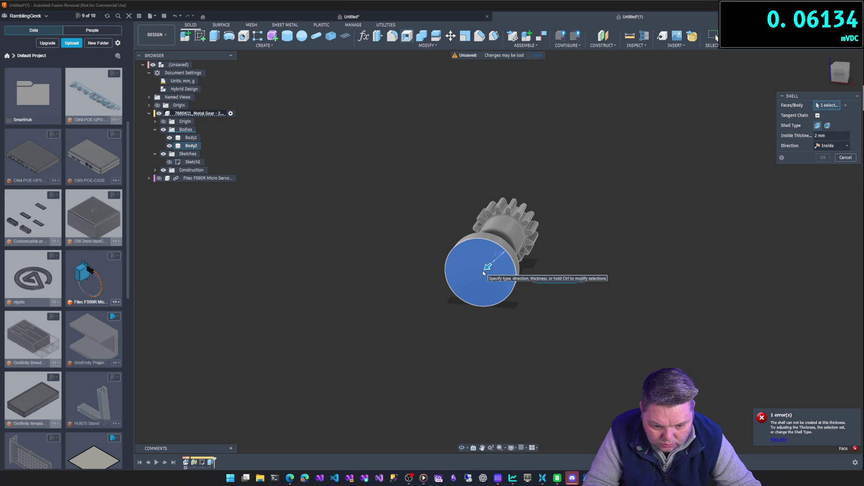
key(Escape)
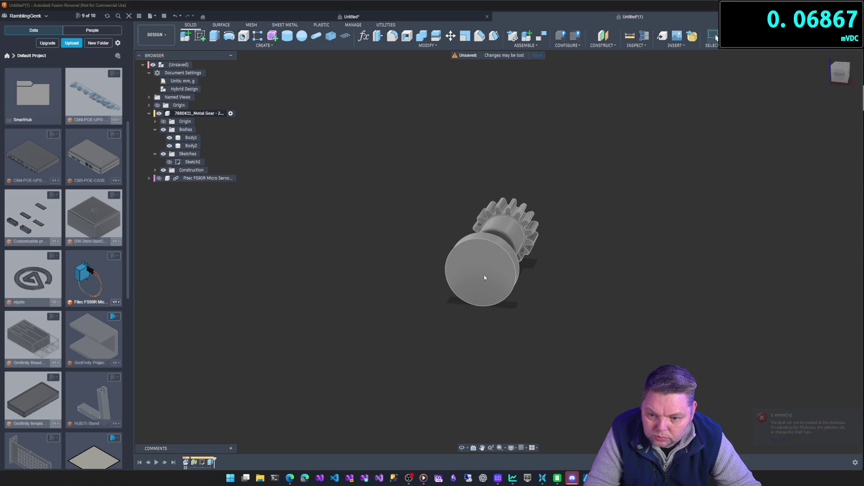
Start a hole on the gear's end disc, view it from the front, then cancel the hole.
key(h)
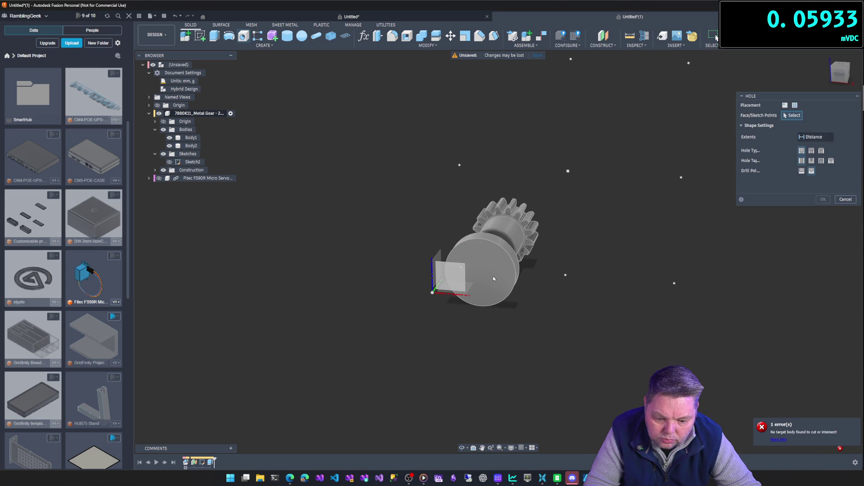
click(493, 276)
mouse_move(494, 274)
shift+middle_down()
mouse_move(548, 292)
mouse_move(553, 285)
shift+middle_up()
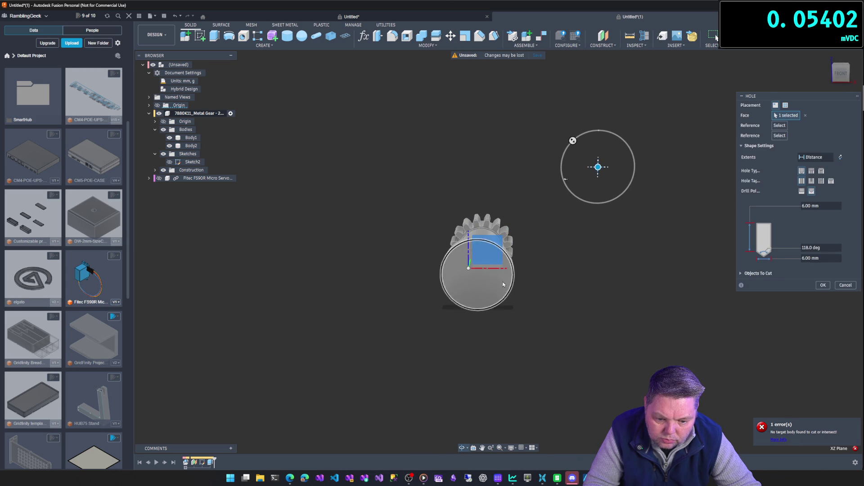
click(845, 285)
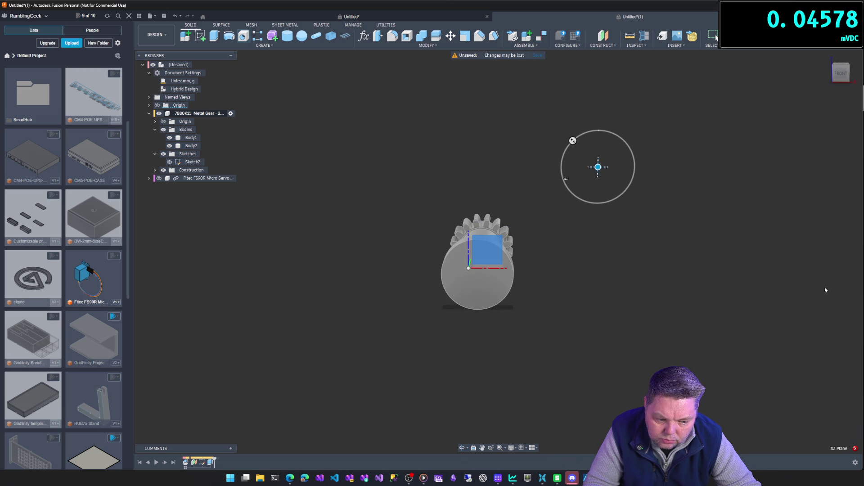
Reopen Sketch2 for editing and trace a circle centred on the gear origin.
right_click(192, 163)
click(212, 194)
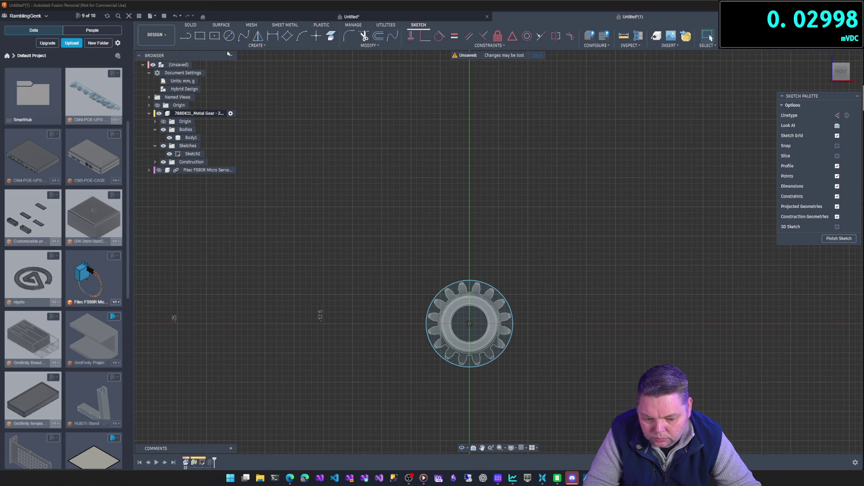
click(230, 38)
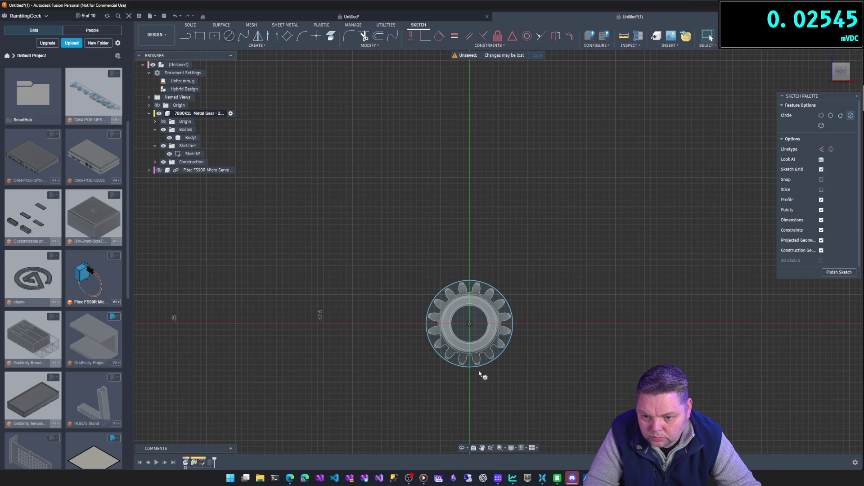
click(473, 327)
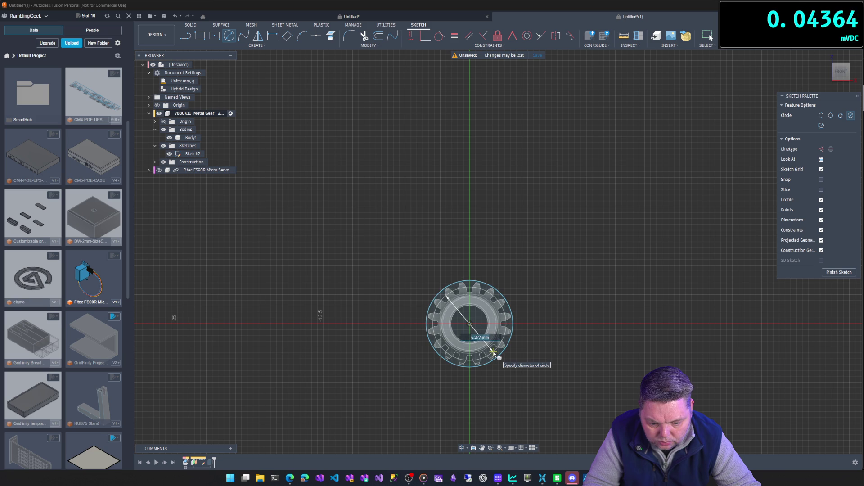
click(493, 352)
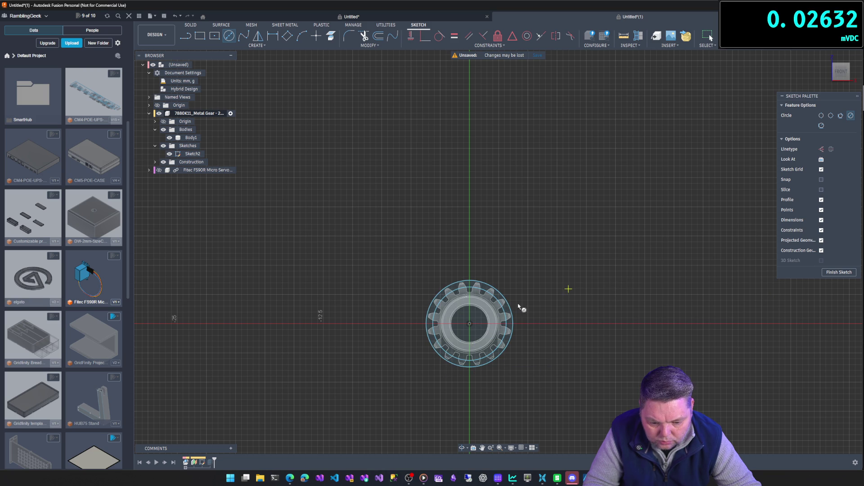
key(Escape)
Select the gear's outer ring profile in Sketch2 and start an extrude on it.
click(507, 312)
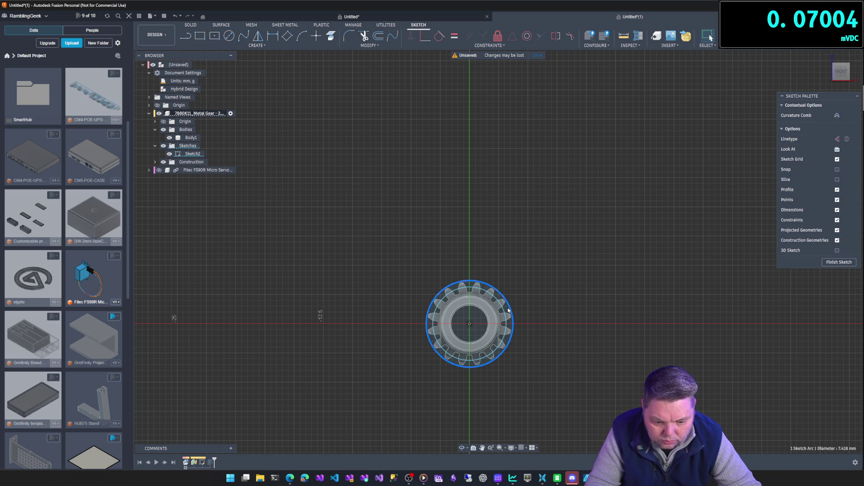
click(507, 312)
key(e)
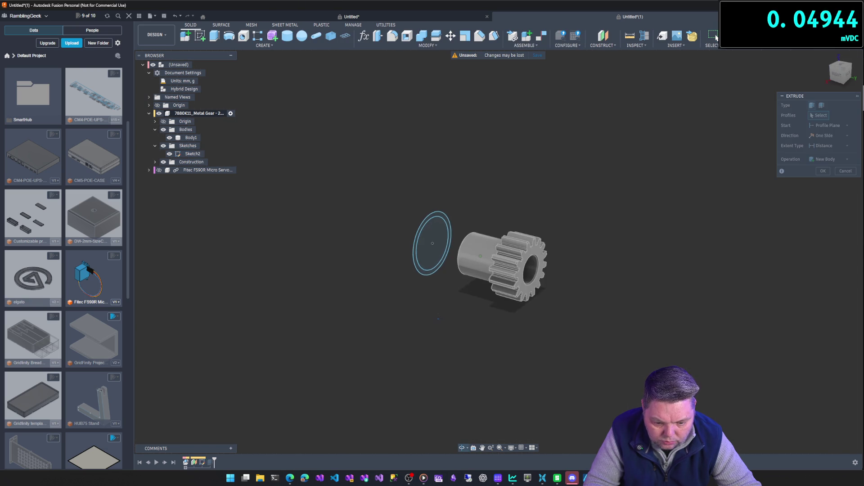
Extrude the ring profile about 2.3 mm into a short ring body beside the gear.
click(424, 279)
text(e)
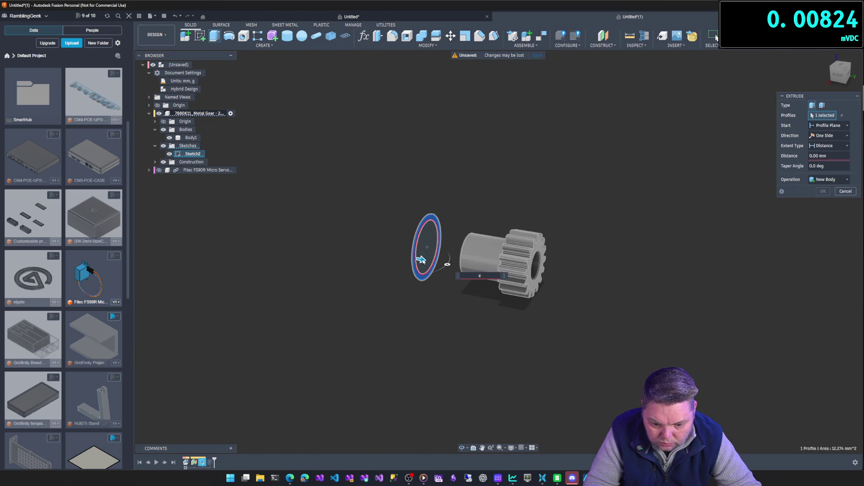
drag(421, 259, 441, 263)
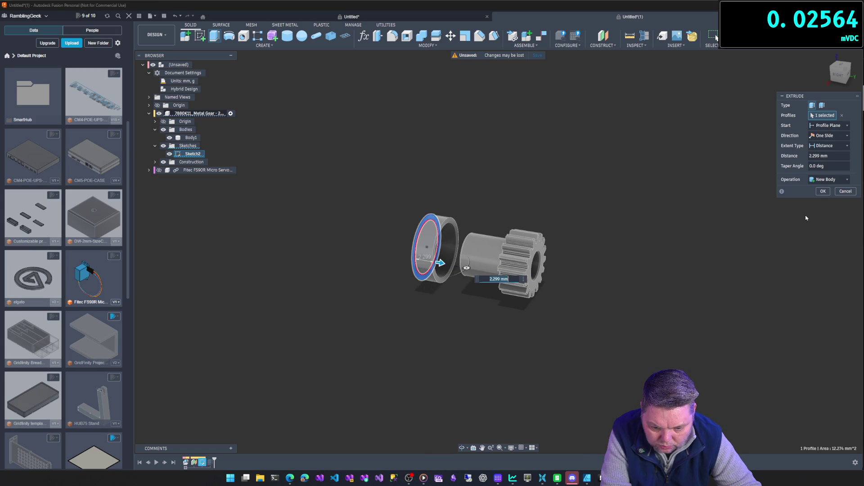
click(823, 192)
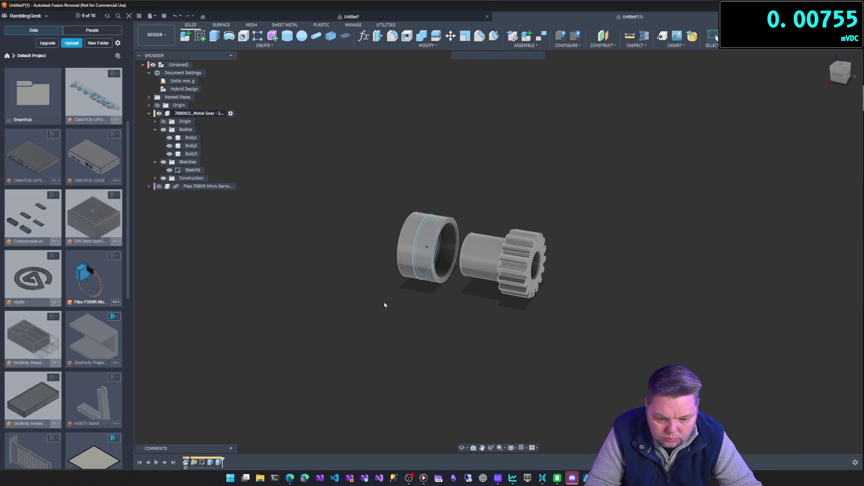
mouse_move(518, 315)
shift+middle_down()
mouse_move(544, 329)
mouse_move(147, 206)
shift+middle_up()
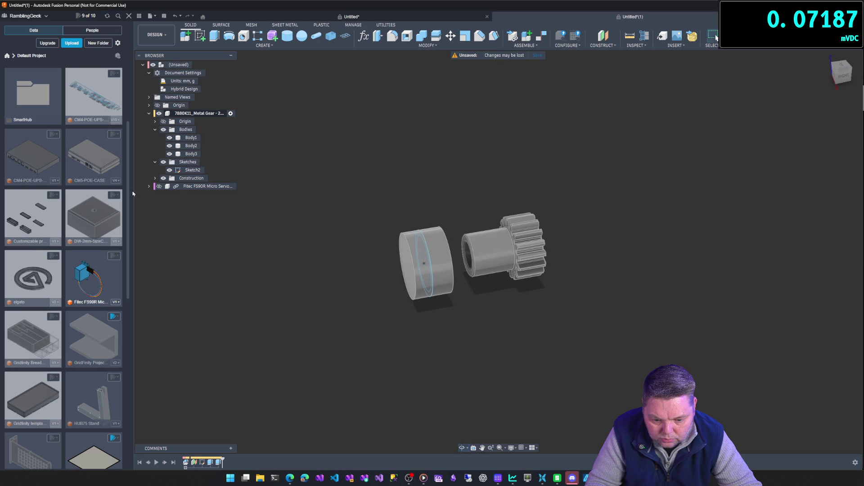
Delete Body2 so the short ring is left hollow.
click(425, 270)
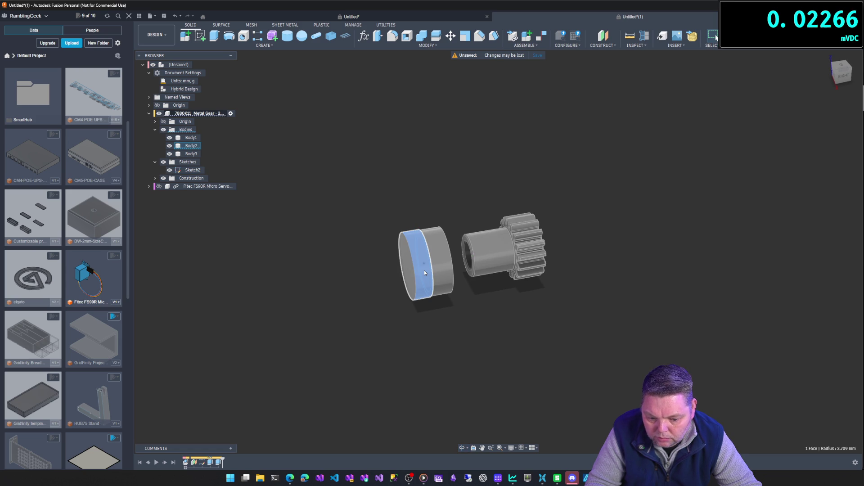
key(Delete)
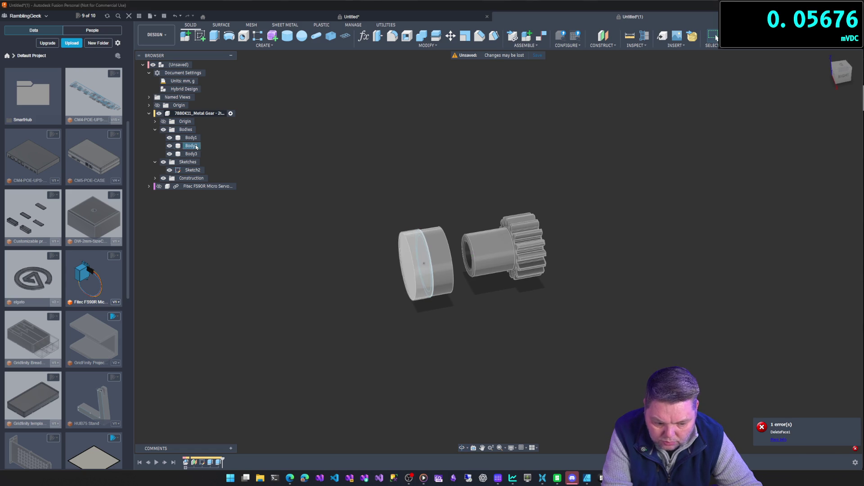
click(196, 146)
key(Delete)
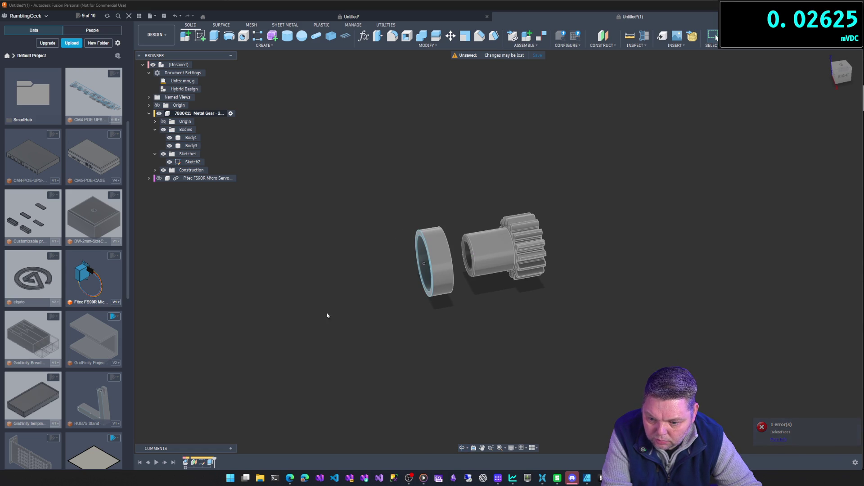
Hide Sketch2 and view the gear and ring side-on.
mouse_move(368, 330)
shift+middle_down()
mouse_move(511, 332)
mouse_move(547, 318)
shift+middle_up()
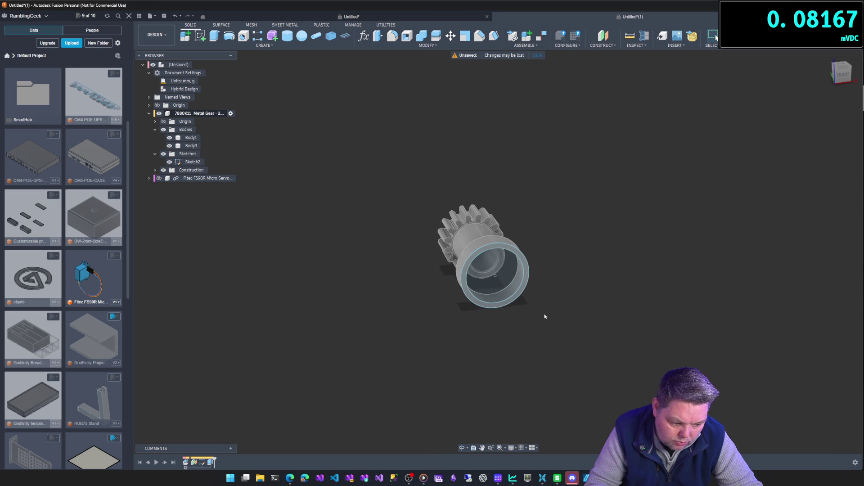
mouse_move(499, 285)
shift+middle_down()
mouse_move(521, 328)
mouse_move(504, 321)
shift+middle_up()
click(169, 162)
mouse_move(295, 264)
shift+middle_down()
mouse_move(354, 273)
mouse_move(262, 246)
mouse_move(226, 269)
shift+middle_up()
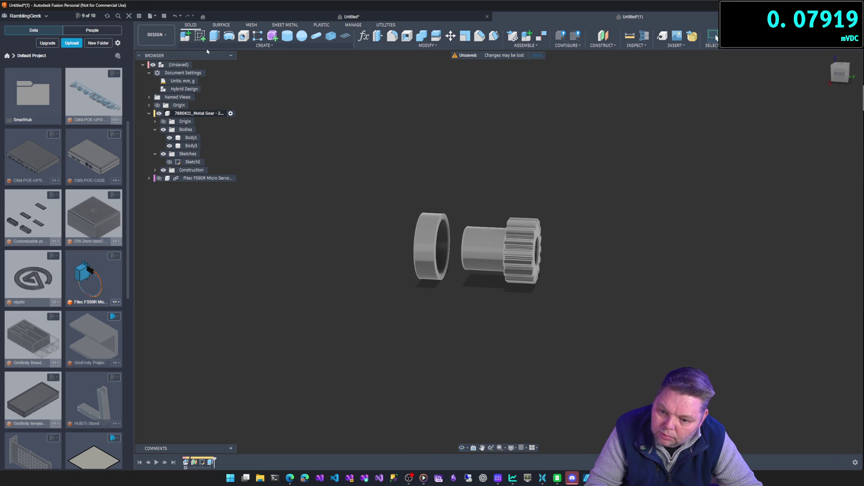
click(228, 46)
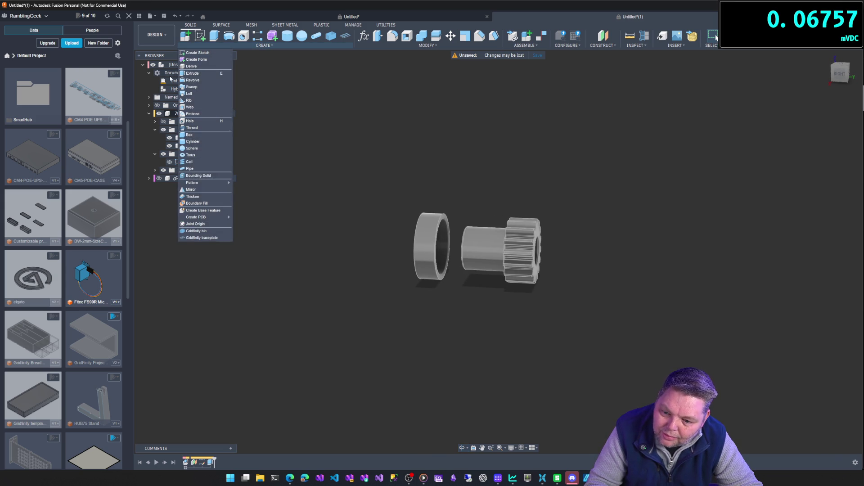
click(199, 94)
mouse_move(471, 324)
shift+middle_down()
mouse_move(428, 252)
mouse_move(452, 226)
shift+middle_up()
click(410, 249)
click(455, 225)
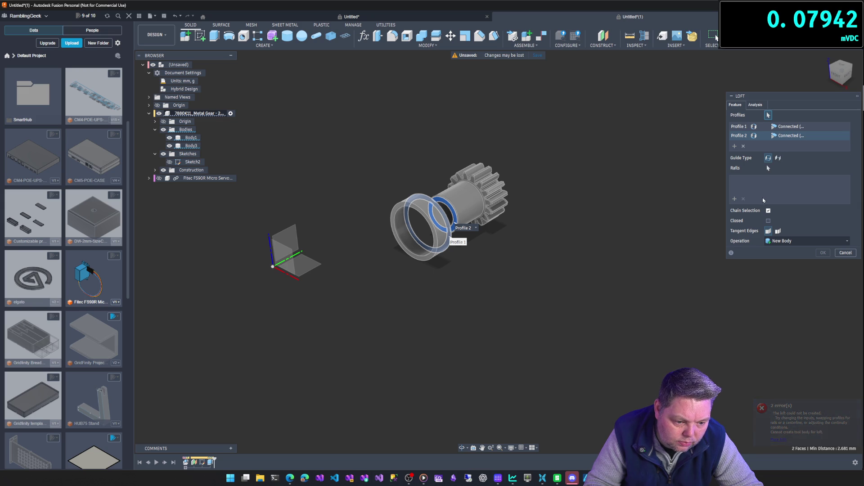
key(Escape)
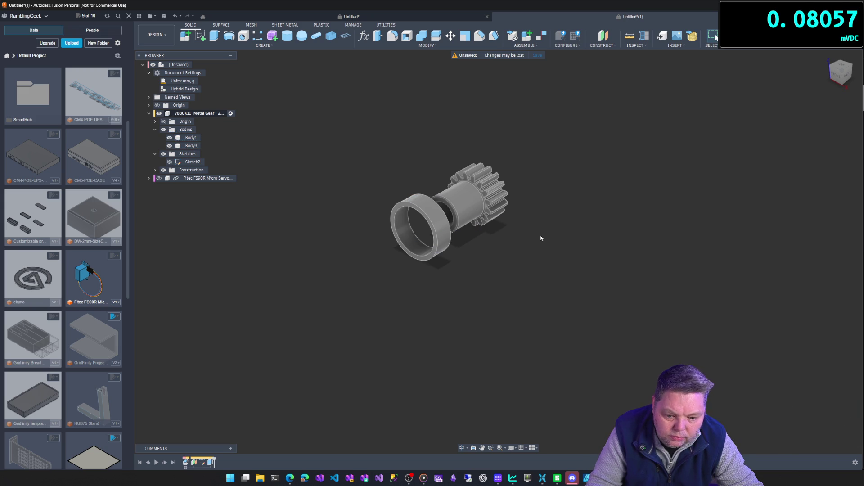
click(606, 45)
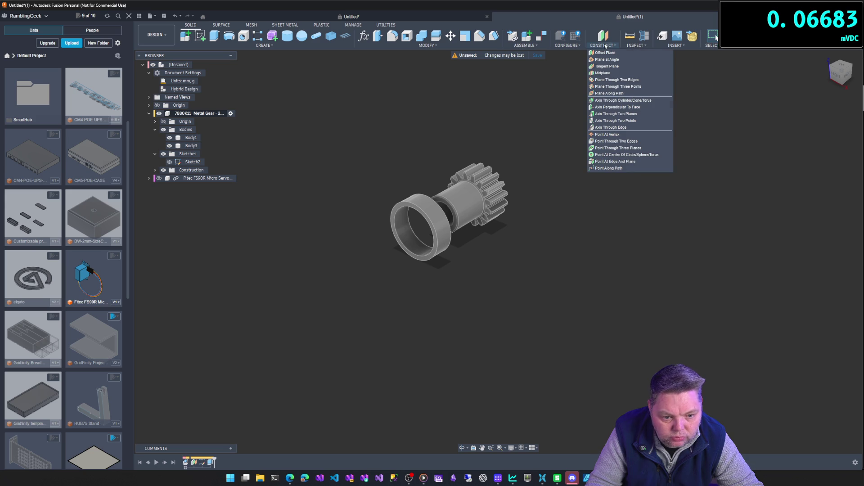
click(609, 74)
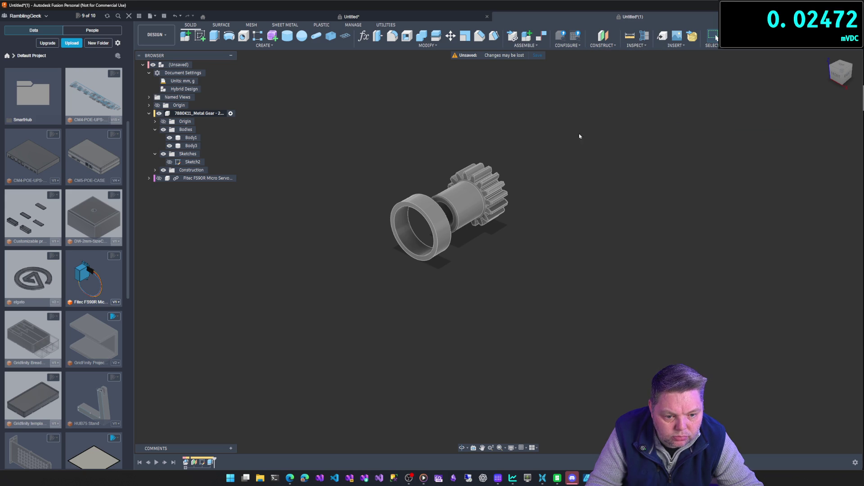
click(839, 72)
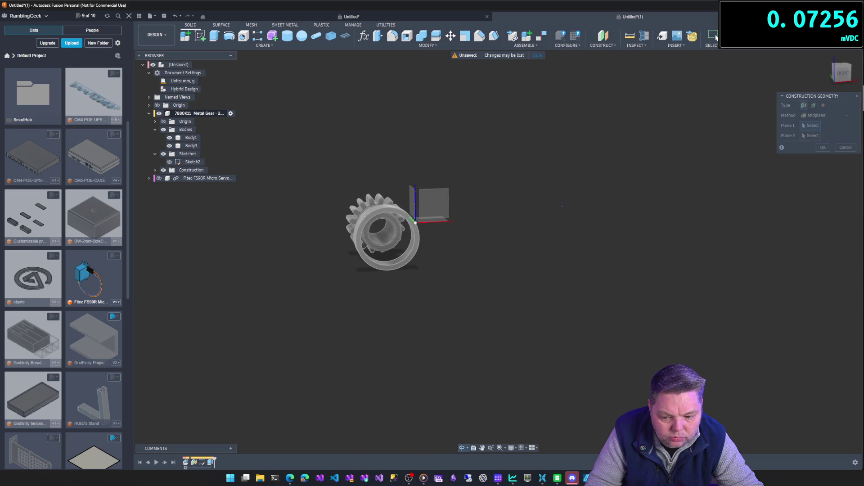
click(407, 216)
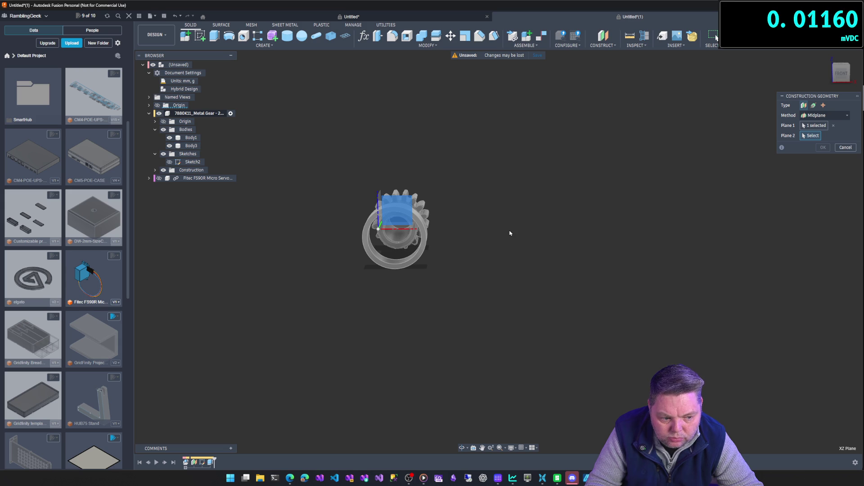
shift+middle_drag(506, 228, 451, 252)
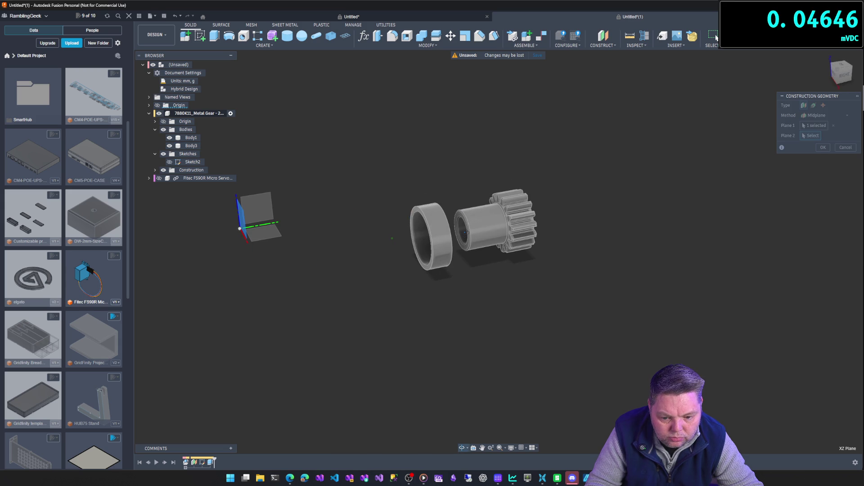
click(262, 237)
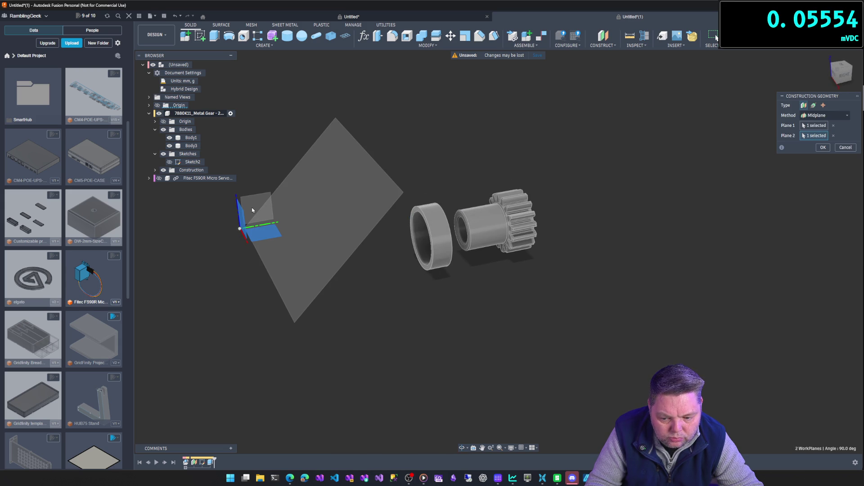
key(Escape)
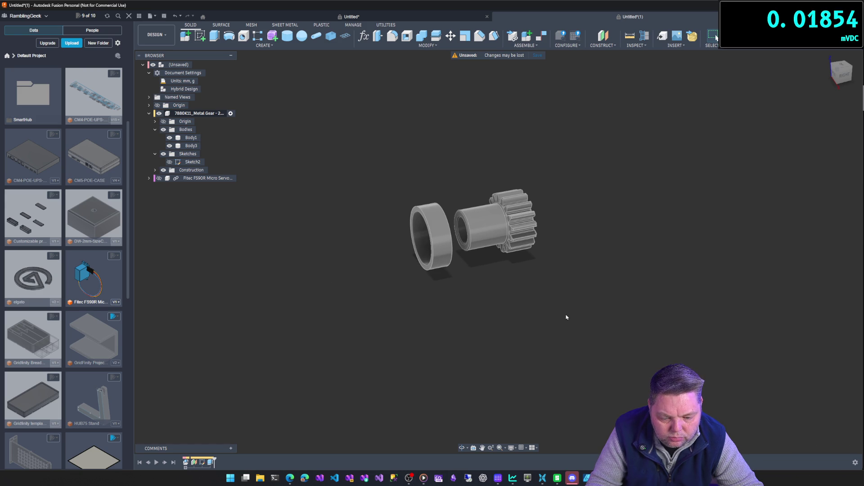
click(252, 50)
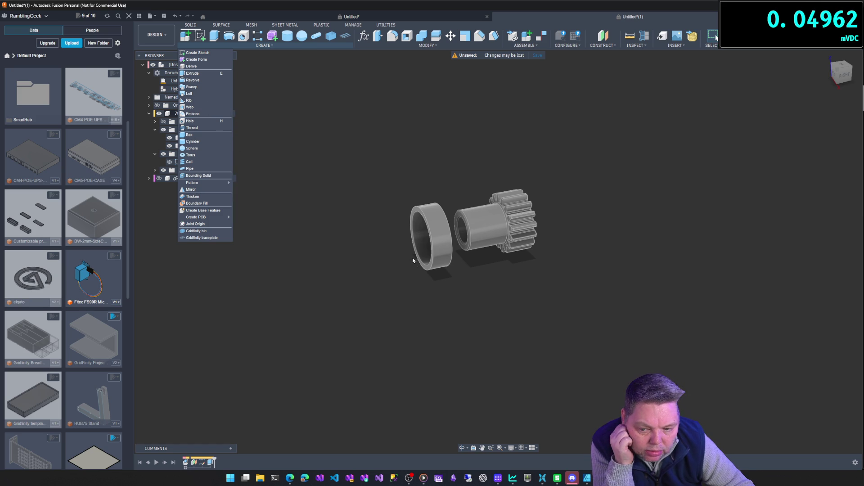
click(411, 277)
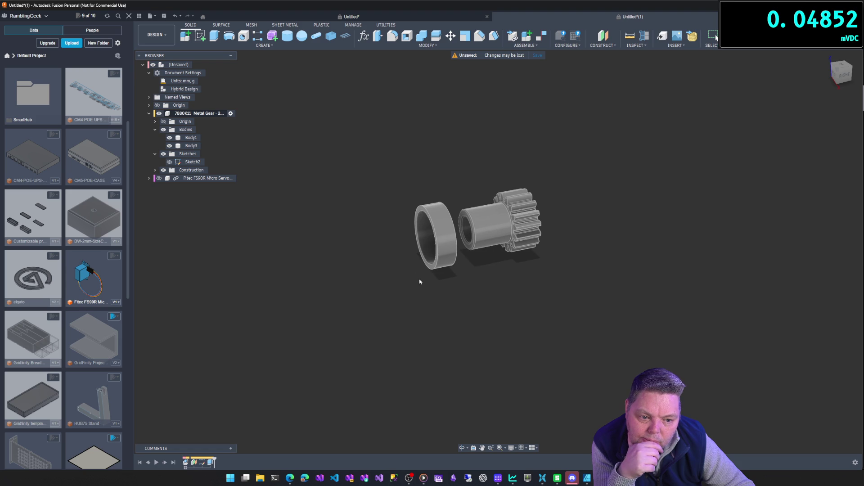
right_click(196, 164)
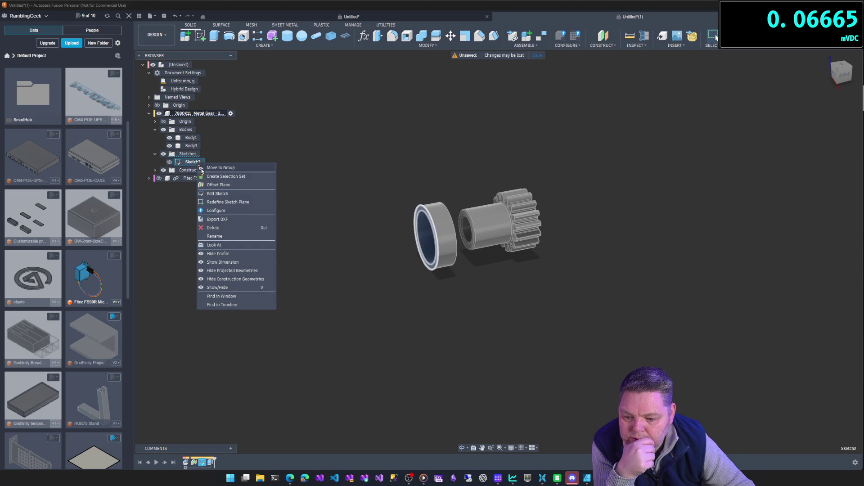
click(218, 194)
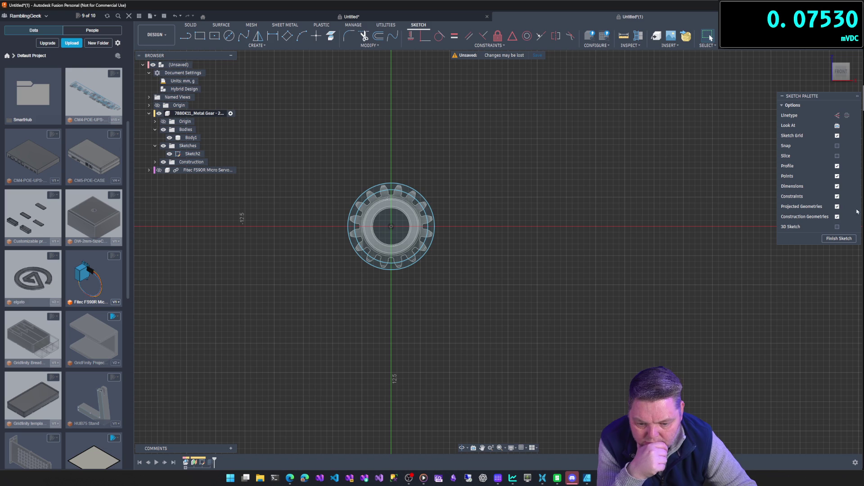
click(186, 36)
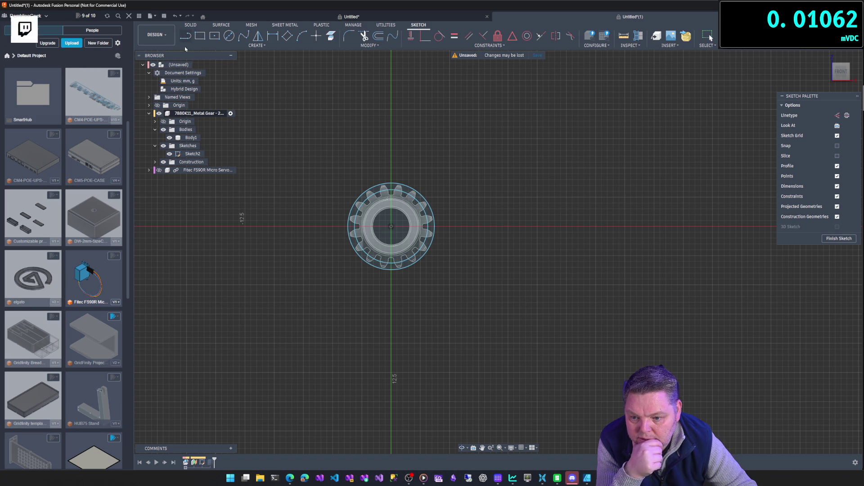
click(392, 226)
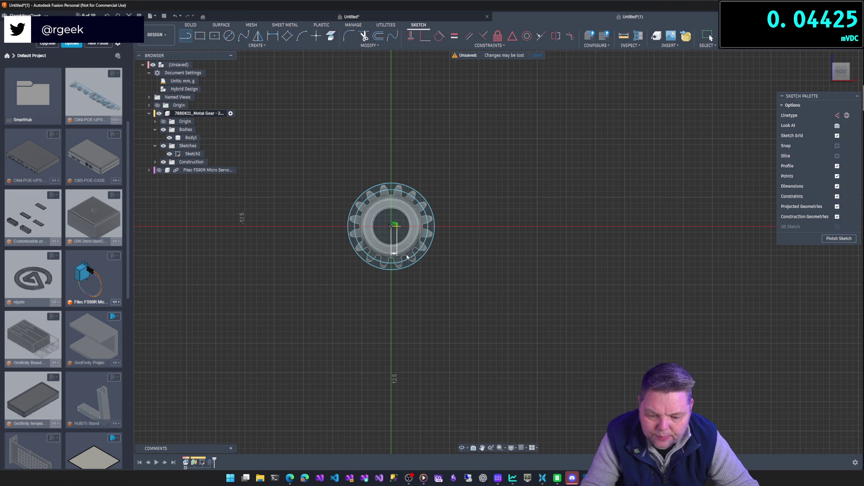
key(Escape)
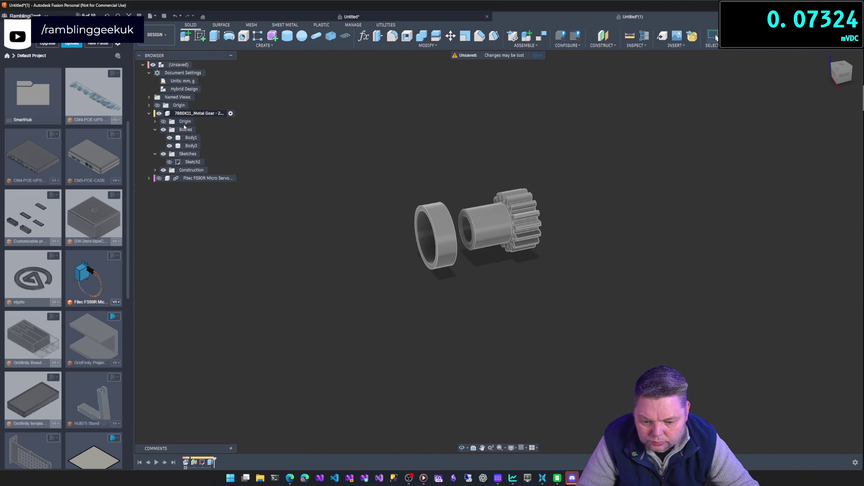
Start a new sketch on the plane through the gear's axis and zoom in on the gear.
right_click(189, 155)
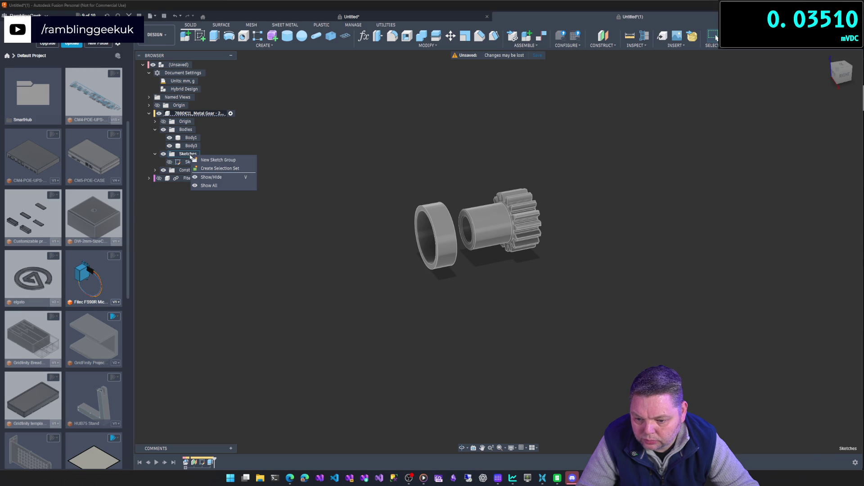
click(200, 35)
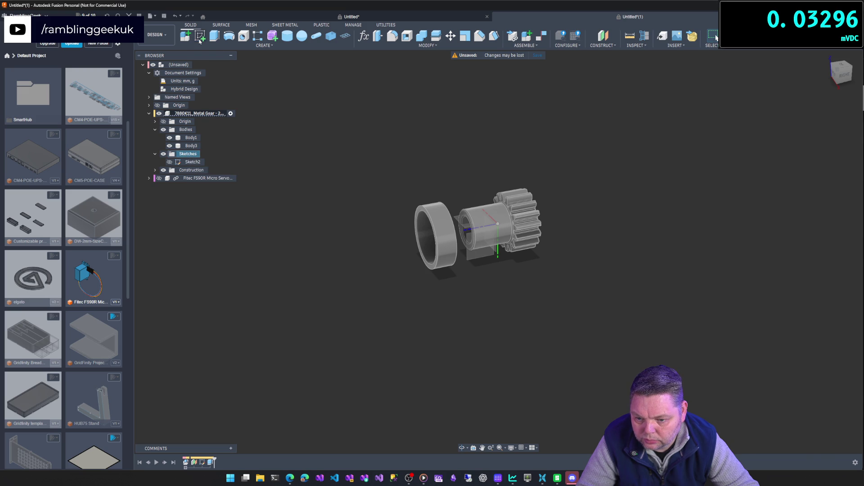
click(496, 246)
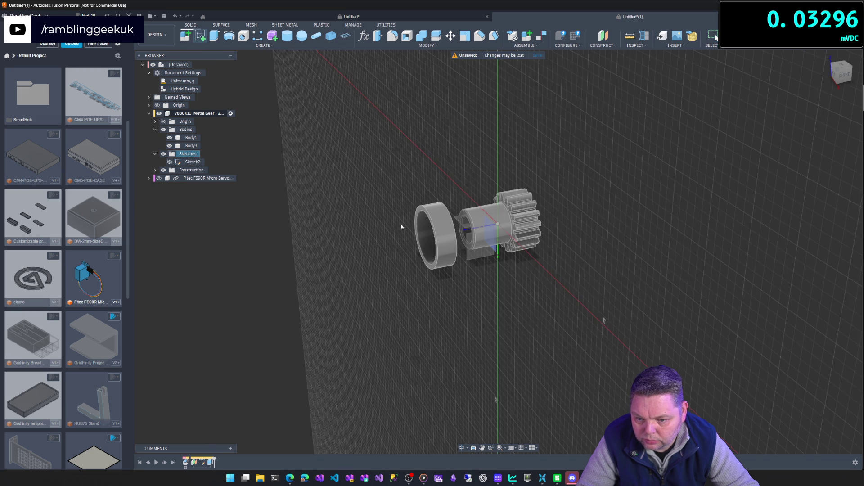
click(490, 246)
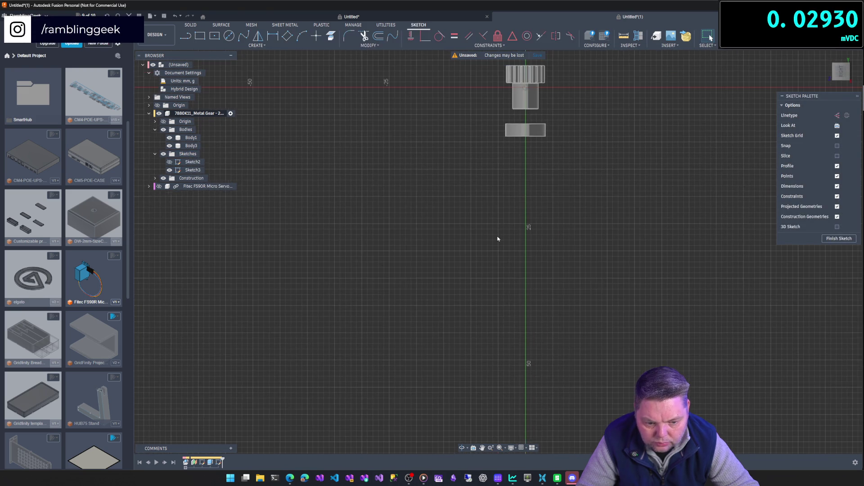
middle_drag(498, 202, 435, 423)
scroll(423, 314, up, 5)
middle_drag(409, 262, 370, 207)
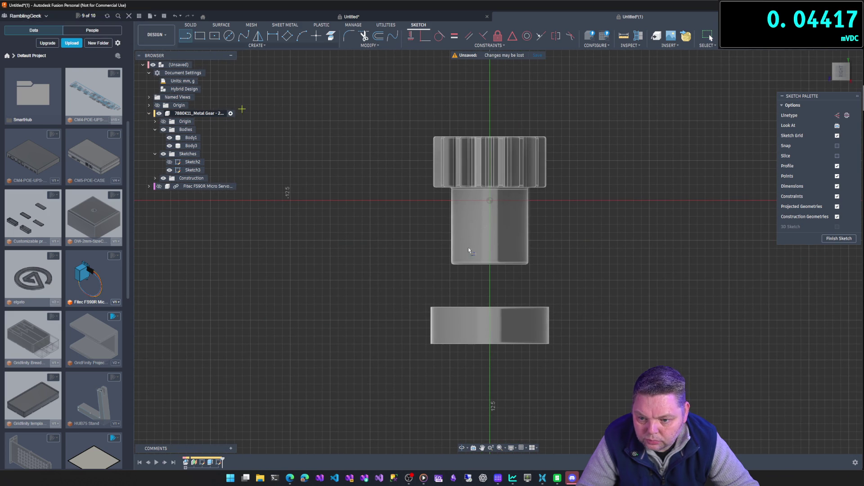
Draw a 10.411 mm construction line from the origin down the gear axis and finish the sketch.
click(492, 201)
click(490, 367)
key(Escape)
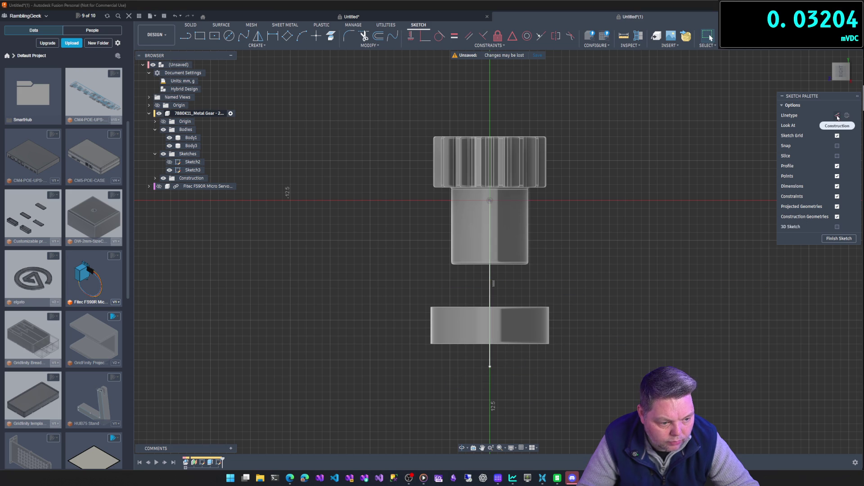
click(837, 116)
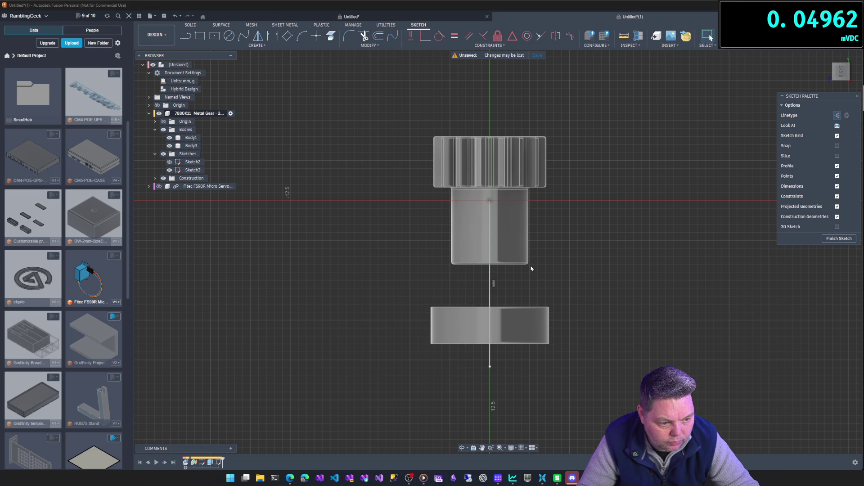
click(490, 274)
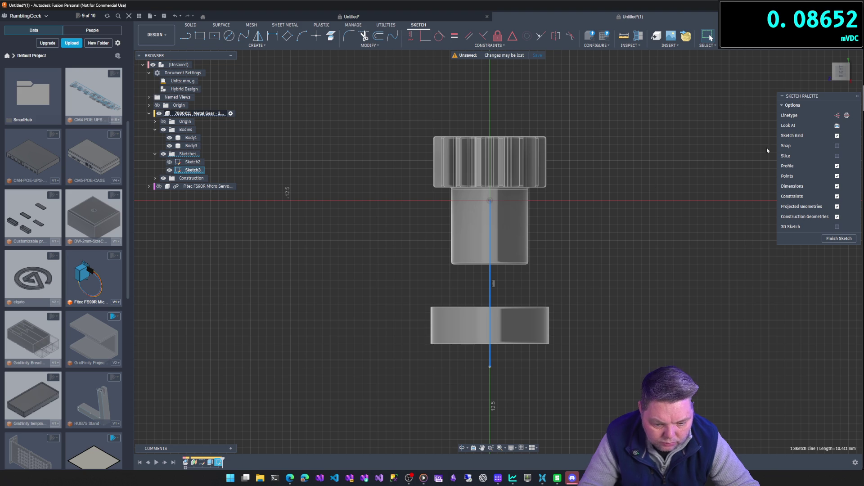
click(847, 116)
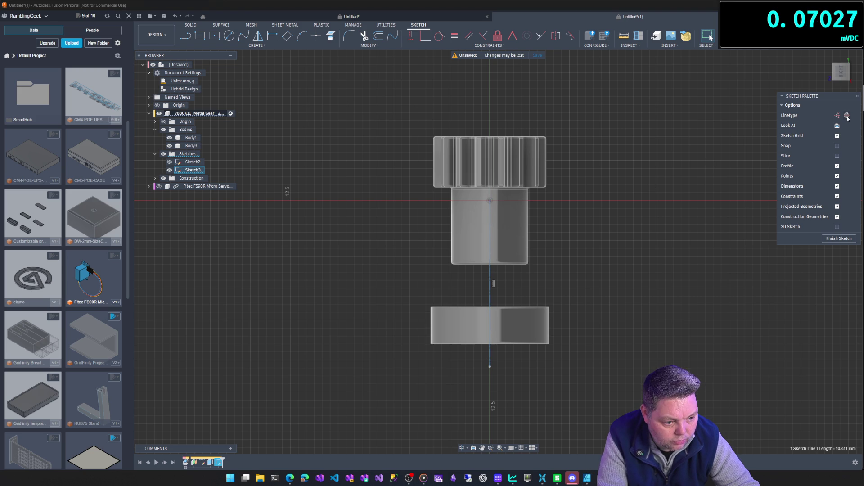
click(841, 242)
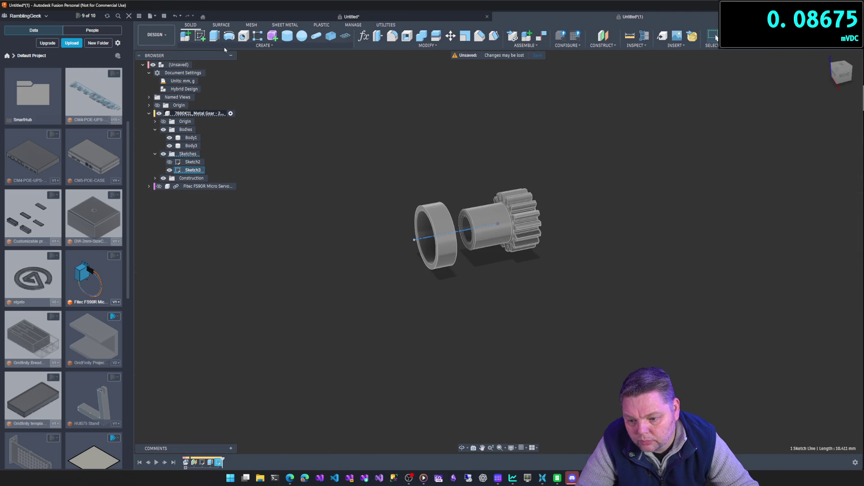
Start a loft with the outer ring and hub end as profiles, then clear both profiles.
click(263, 46)
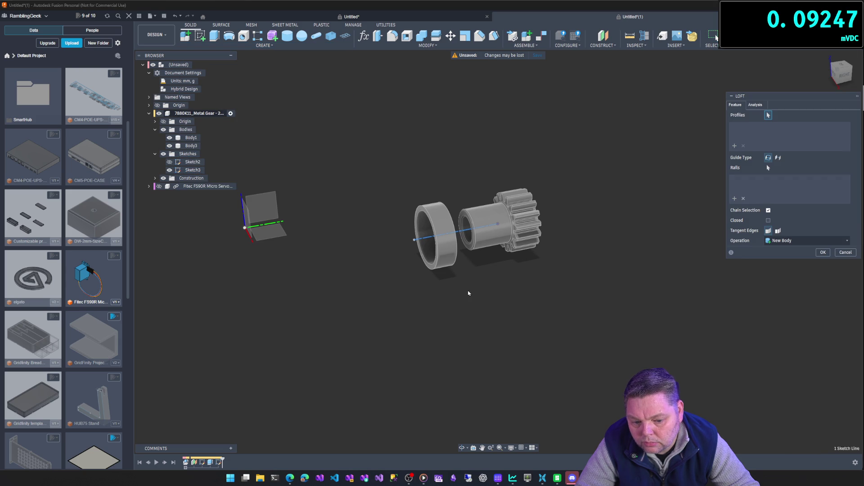
shift+middle_drag(488, 280, 435, 278)
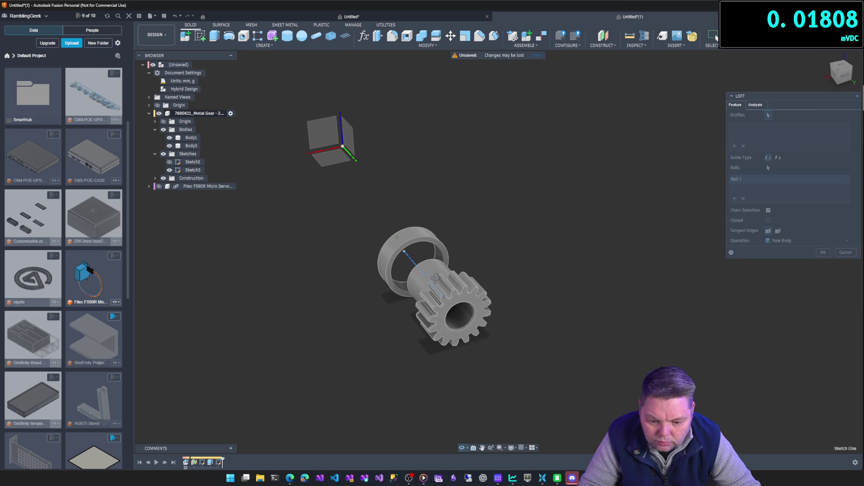
click(418, 243)
mouse_move(396, 237)
shift+middle_down()
mouse_move(346, 320)
mouse_move(390, 301)
shift+middle_up()
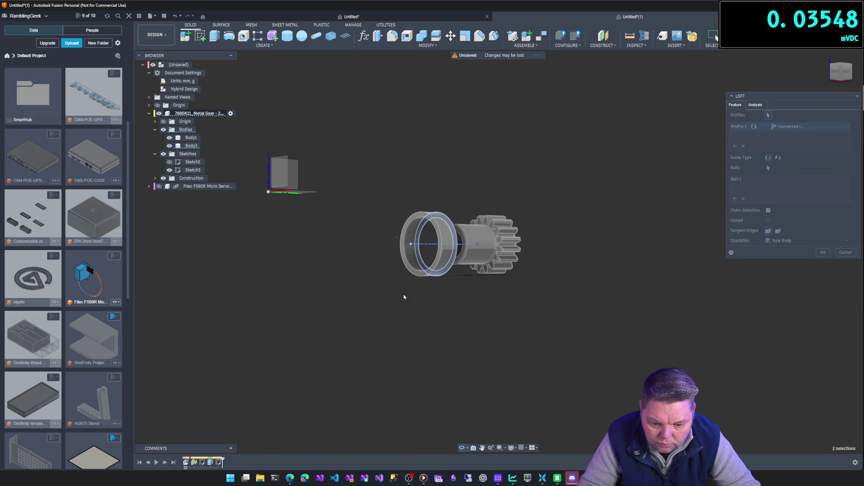
click(464, 249)
click(465, 250)
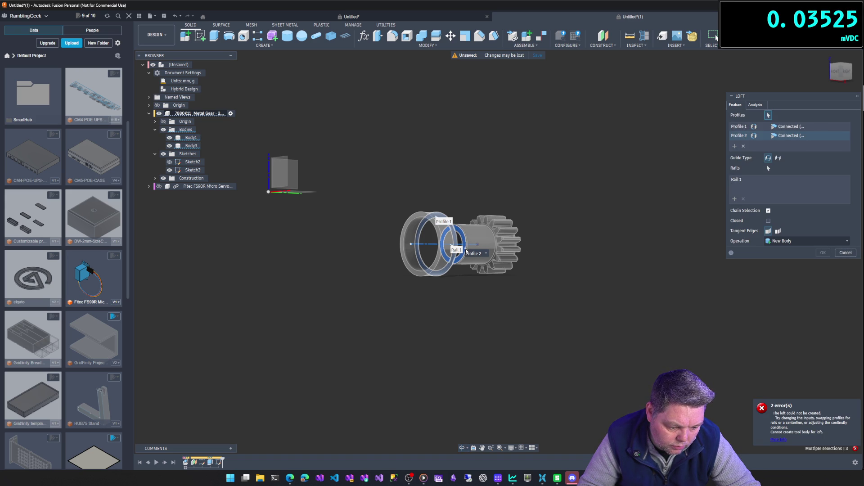
shift+middle_drag(477, 279, 556, 263)
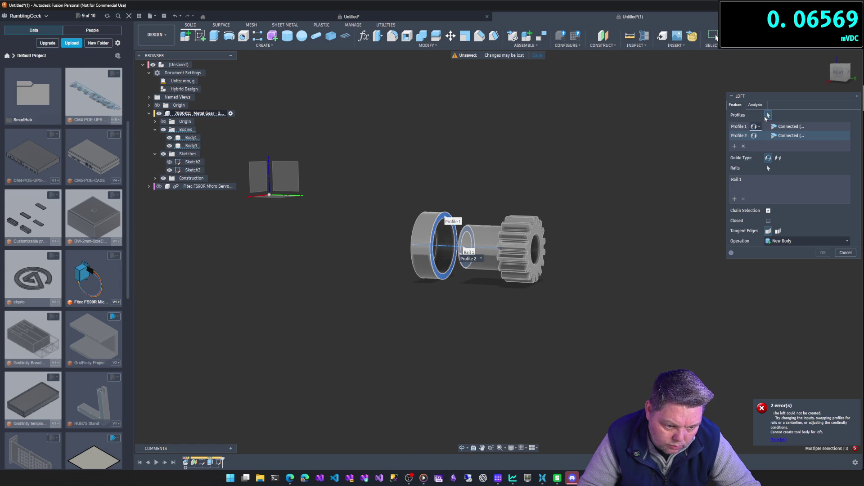
click(742, 145)
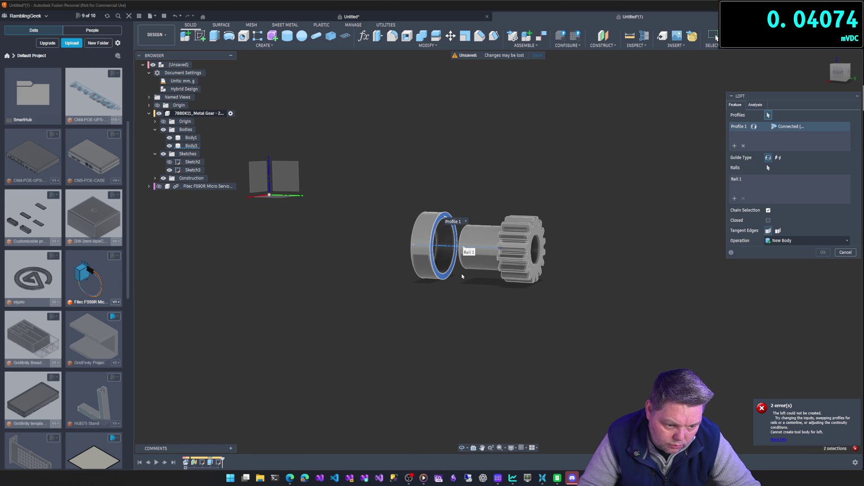
click(743, 146)
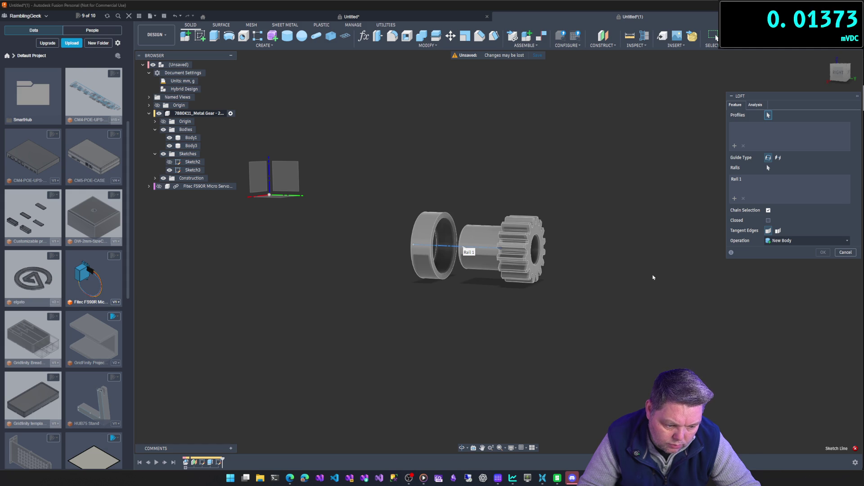
shift+middle_drag(419, 299, 446, 295)
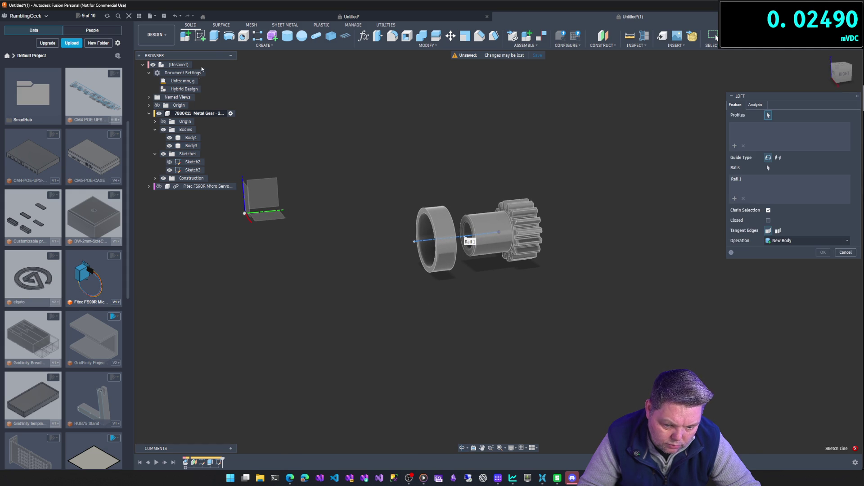
shift+middle_drag(406, 137, 342, 173)
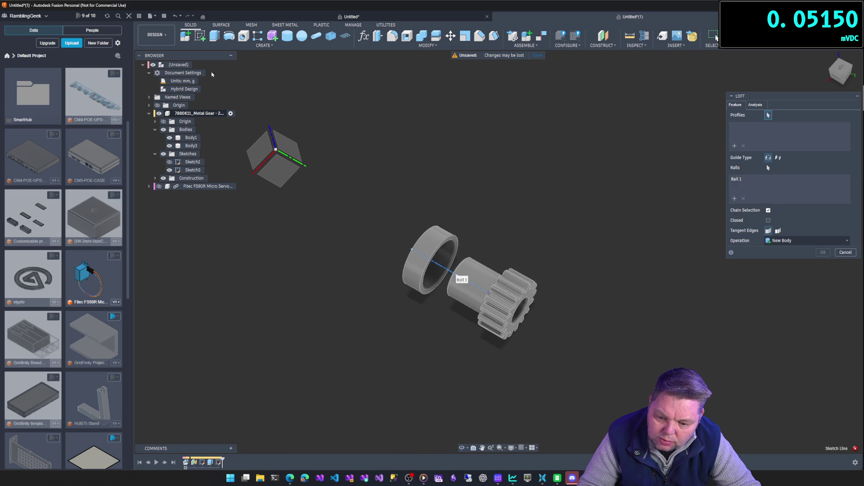
Loft from the hub ring's edge to the gear face with the Join operation.
click(264, 45)
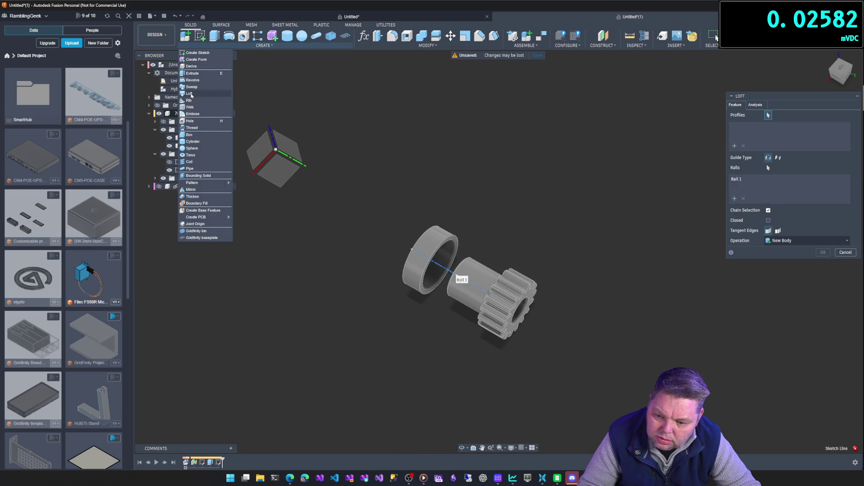
click(445, 273)
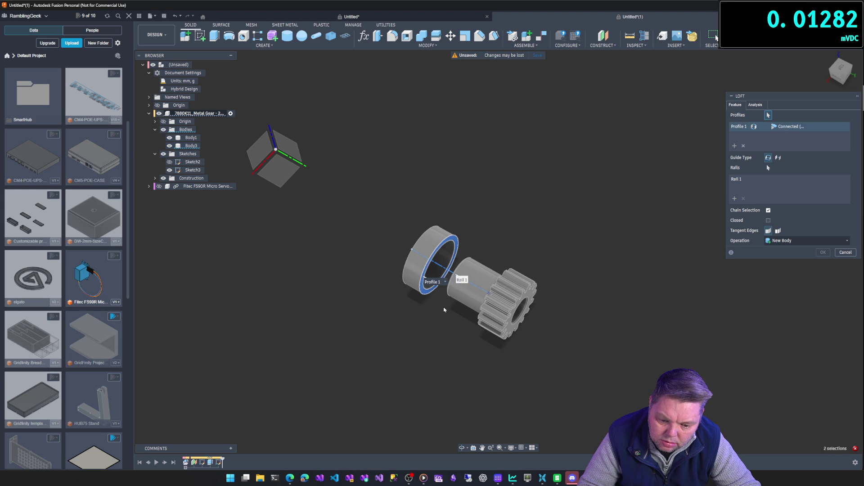
click(510, 331)
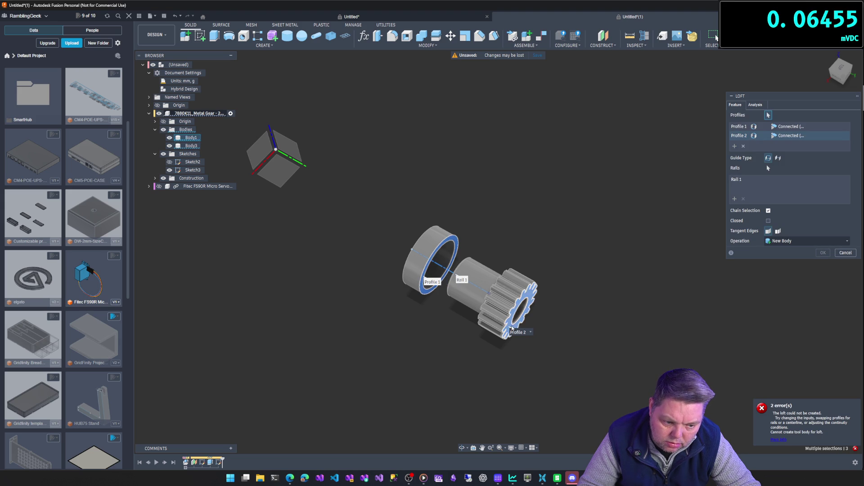
click(777, 242)
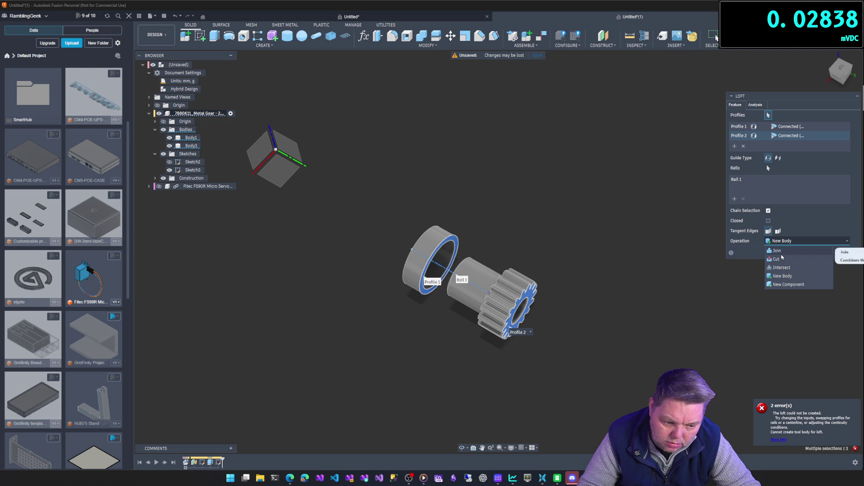
click(777, 251)
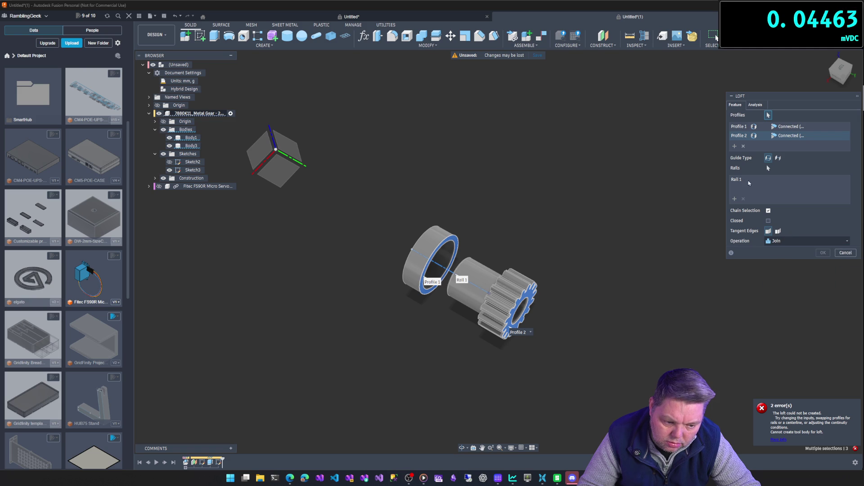
click(733, 179)
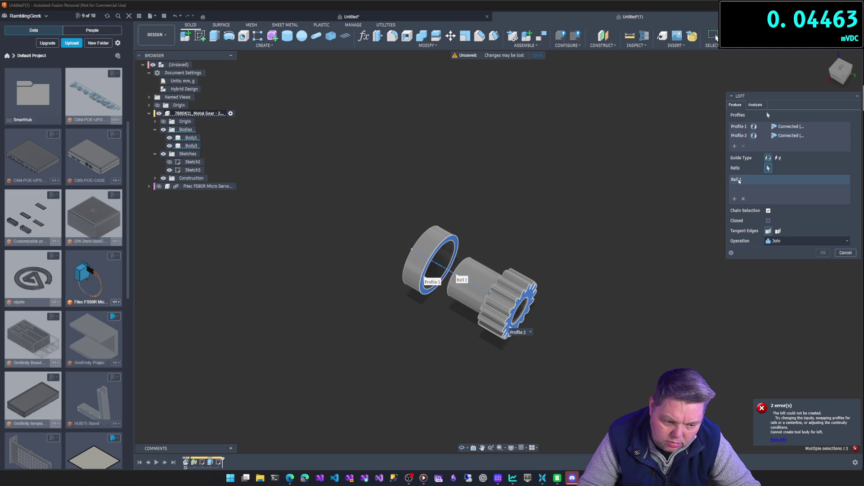
click(739, 127)
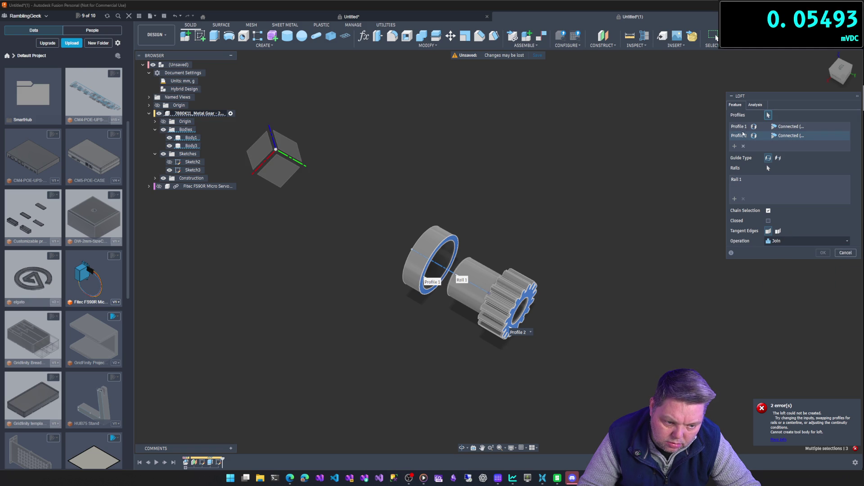
Guide the loft by the middle cylinder's inner-edge centerline as a New Body, then cancel it.
click(778, 158)
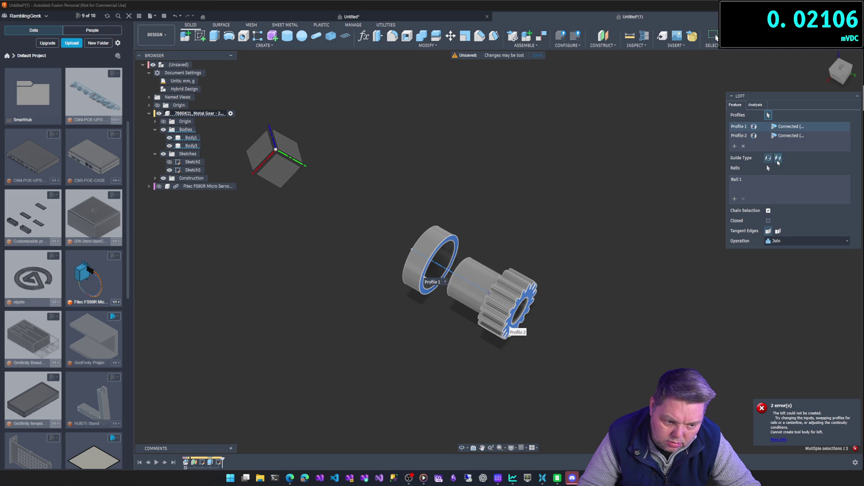
click(447, 279)
mouse_move(447, 280)
shift+middle_down()
mouse_move(454, 288)
mouse_move(463, 279)
shift+middle_up()
click(464, 279)
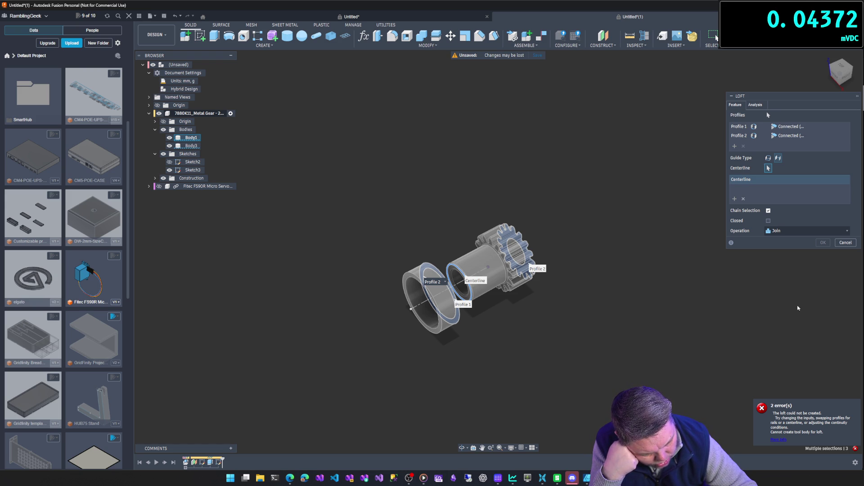
click(791, 231)
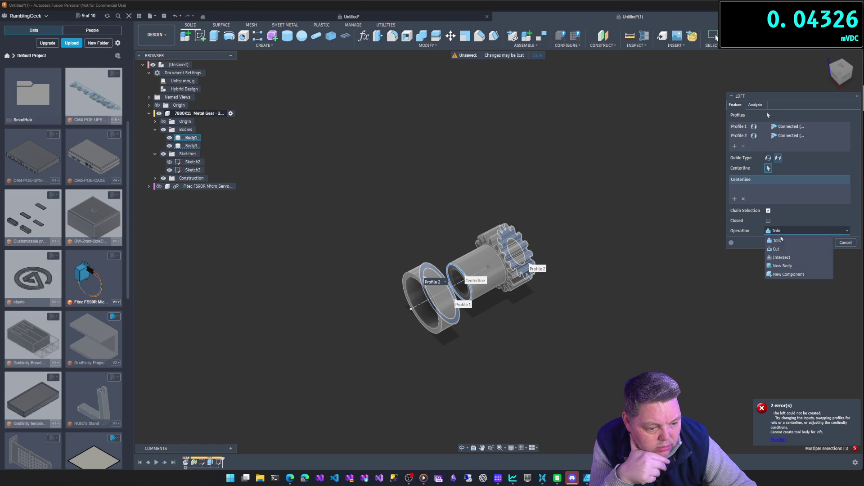
click(781, 266)
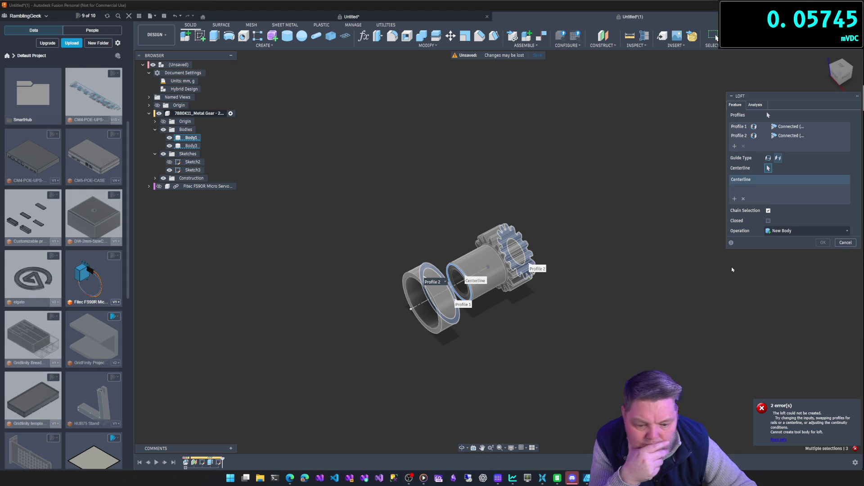
click(840, 245)
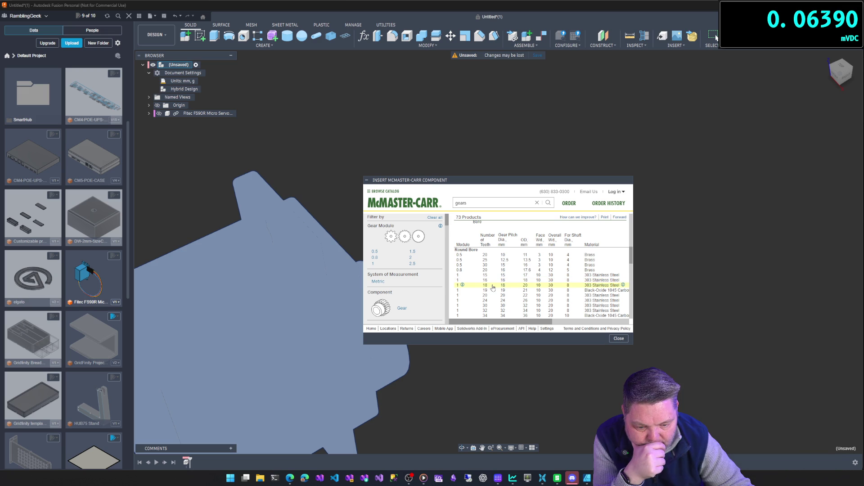
Insert the 18-tooth 303 stainless steel gear (2664N538) as a 3-D STEP model.
click(493, 289)
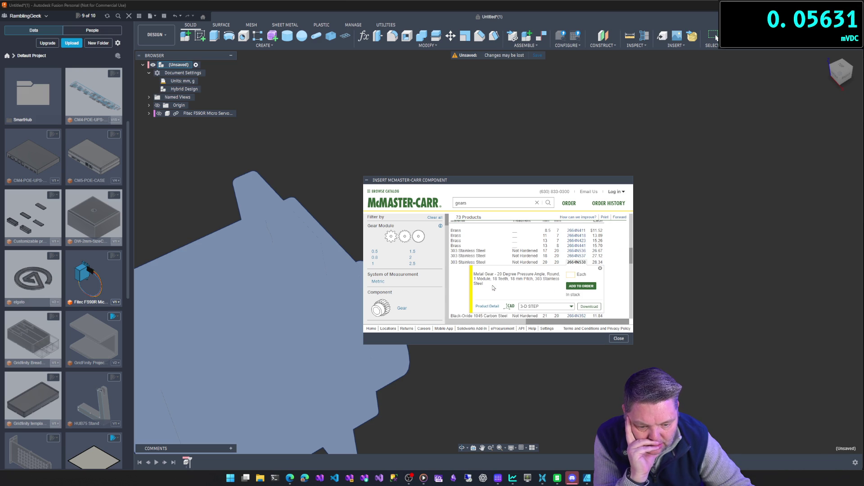
click(597, 308)
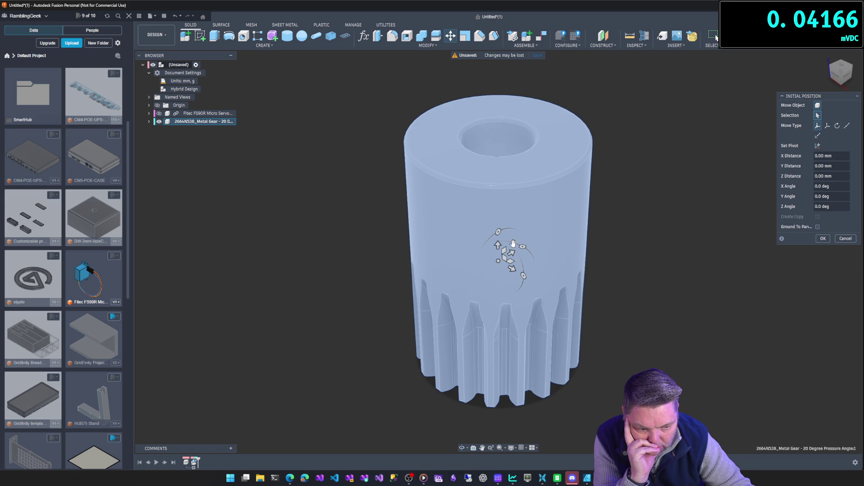
Rotate the gear -90° about X into place and show the Fitec FS90R servo.
mouse_move(500, 233)
mouse_down()
mouse_move(532, 212)
mouse_move(593, 215)
mouse_move(587, 209)
mouse_up()
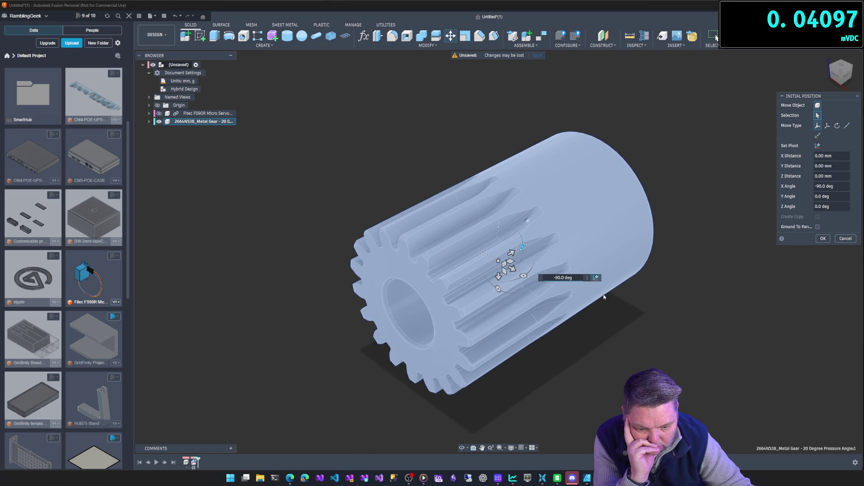
click(823, 240)
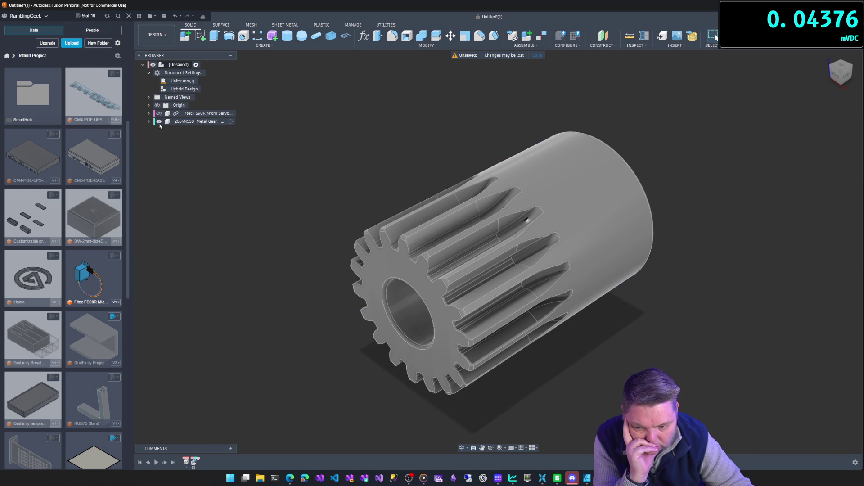
click(159, 121)
click(159, 121)
click(159, 113)
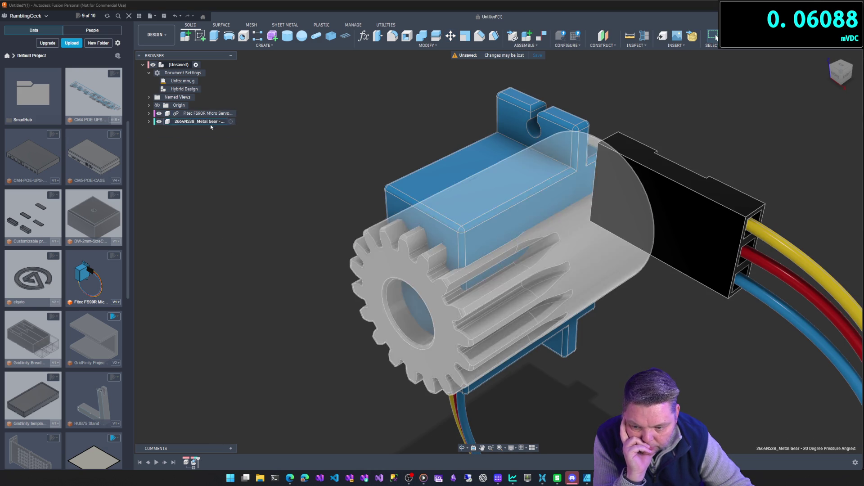
Start Move/Copy on the metal gear and slide it along Z toward the servo.
right_click(186, 125)
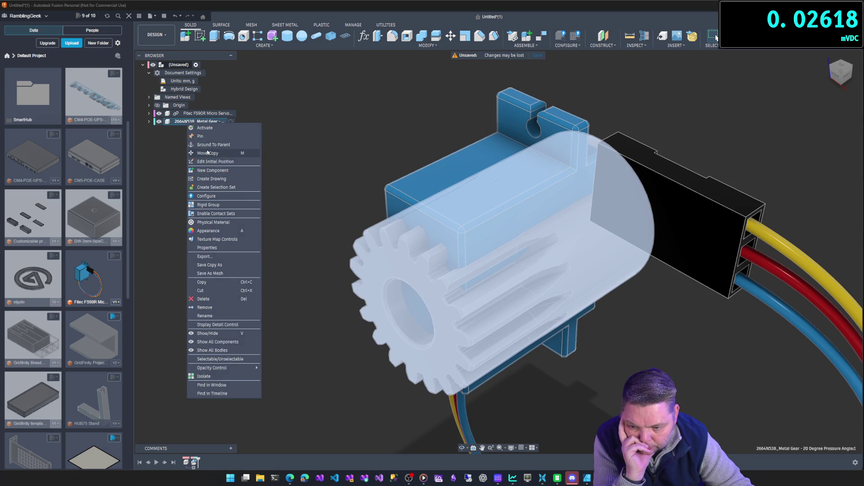
click(212, 152)
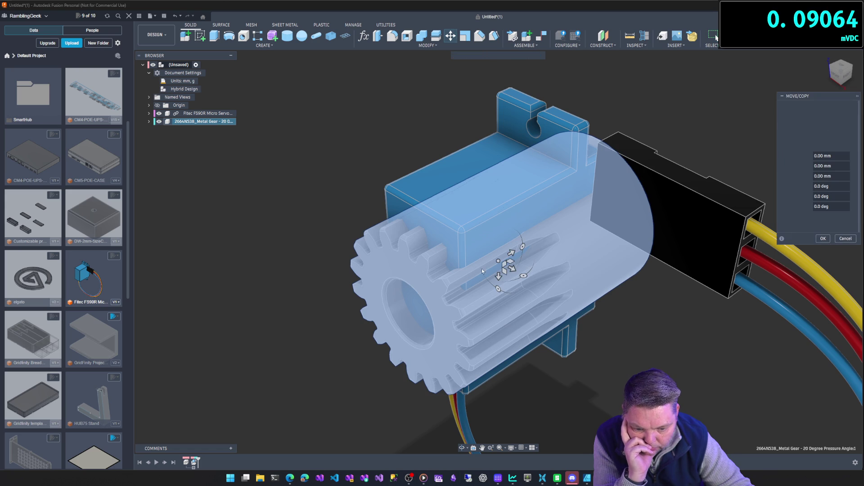
mouse_move(519, 253)
mouse_down()
mouse_move(507, 252)
mouse_move(717, 178)
mouse_move(783, 138)
mouse_up()
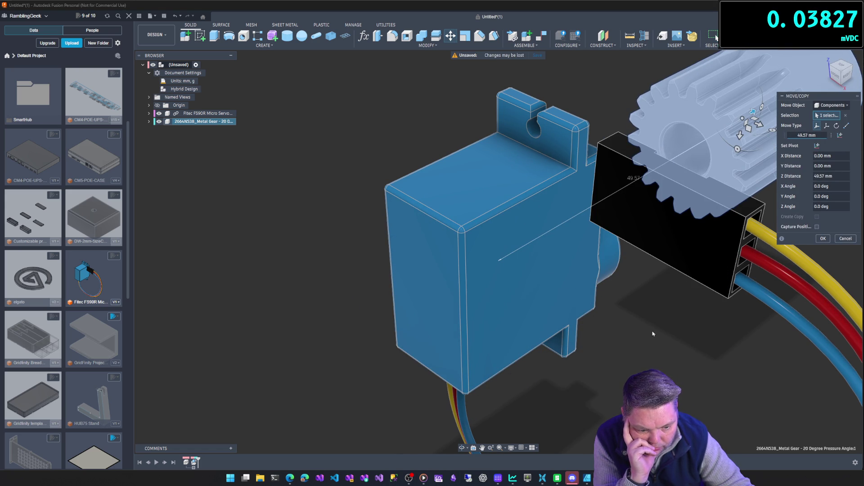
Rotate the gear about Z against the servo front, entering 0 as the angle to commit.
click(838, 73)
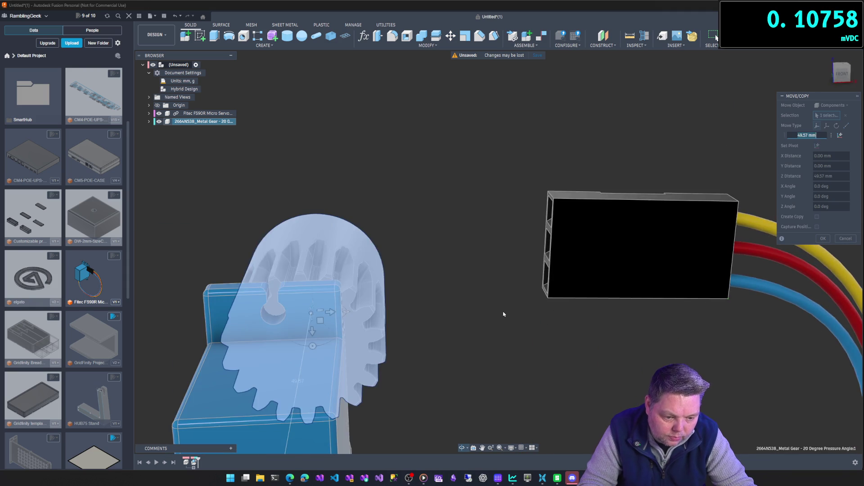
scroll(503, 311, down, 2)
shift+middle_drag(367, 372, 447, 361)
mouse_move(505, 371)
mouse_down()
mouse_move(475, 358)
mouse_move(461, 309)
mouse_move(486, 300)
mouse_move(512, 308)
mouse_up()
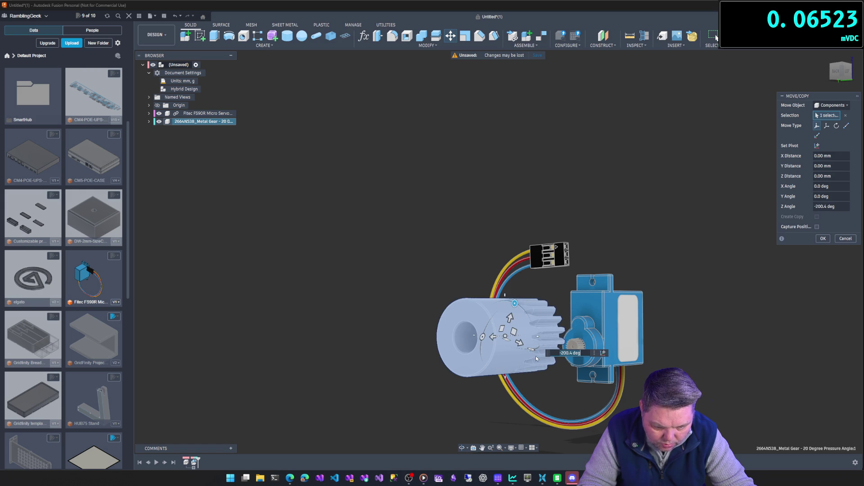
key(ctrl+a)
key(BackSpace)
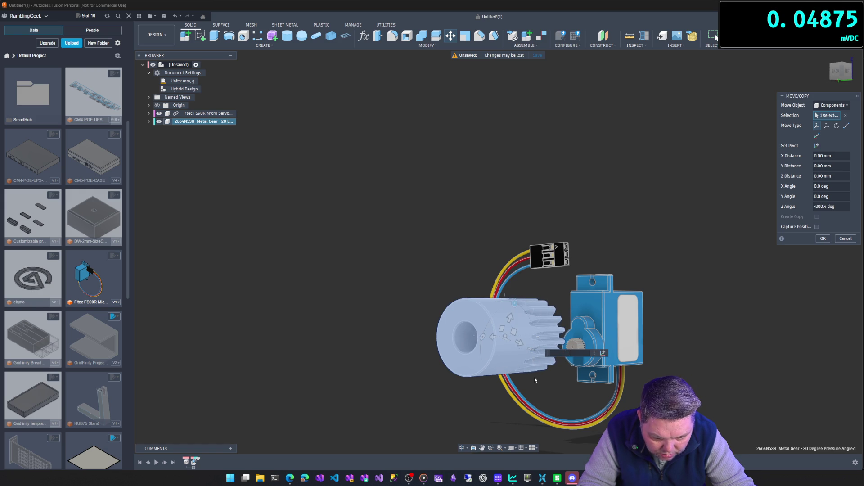
text(0)
key(Return)
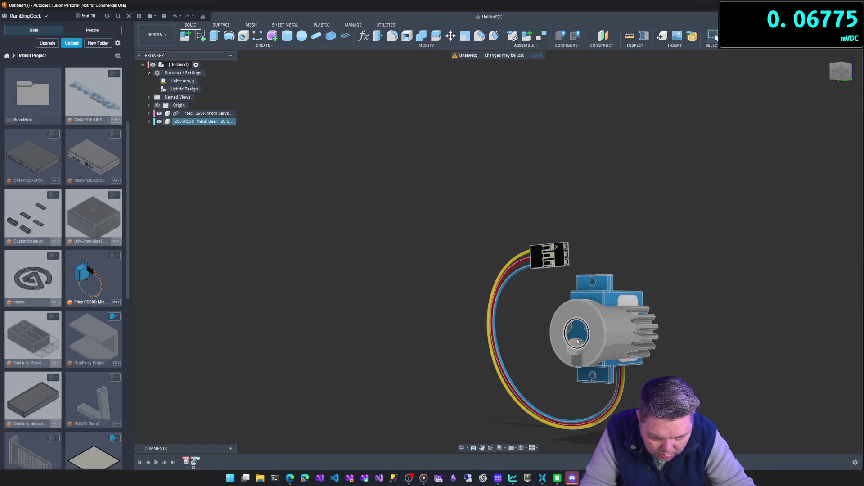
Reopen Move/Copy on the gear, pull it back along Z and flip it about X.
right_click(206, 123)
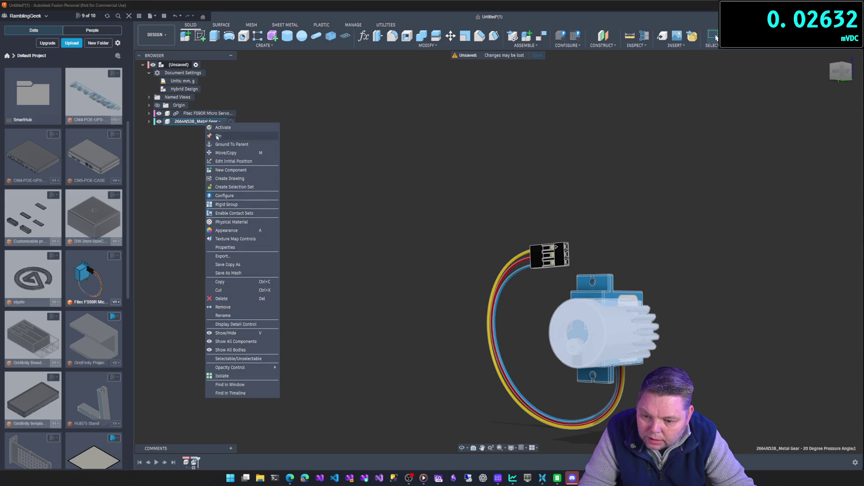
click(227, 152)
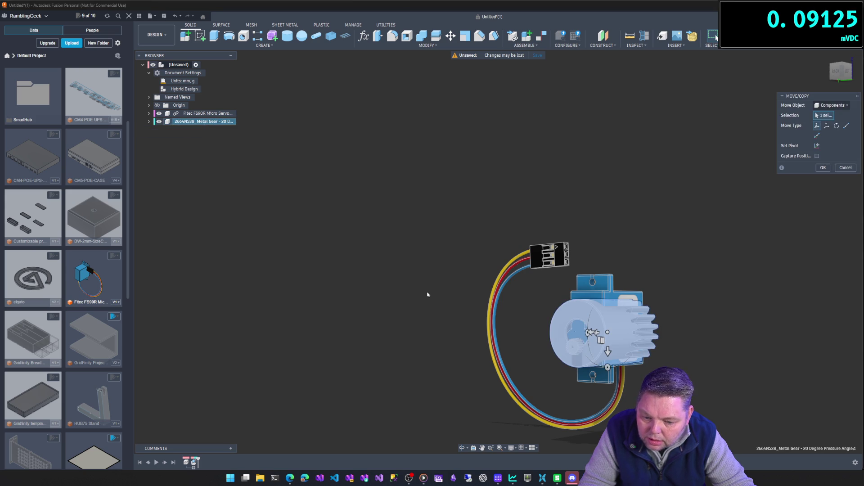
mouse_move(596, 332)
mouse_down()
mouse_move(424, 346)
mouse_move(426, 339)
mouse_up()
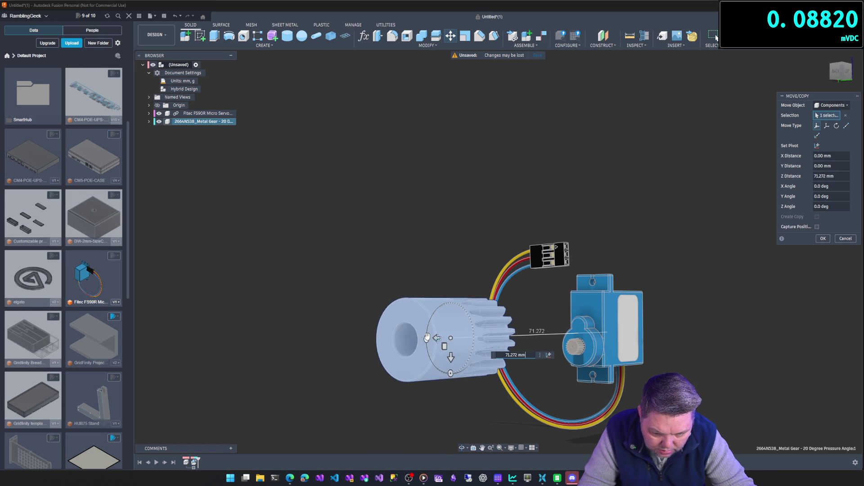
mouse_move(450, 373)
mouse_down()
mouse_move(477, 330)
mouse_move(486, 351)
mouse_move(522, 366)
mouse_move(477, 381)
mouse_up()
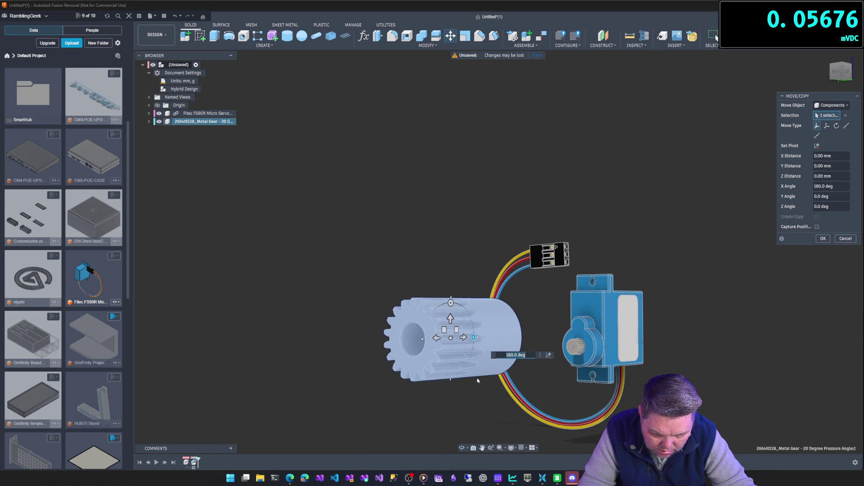
shift+middle_drag(486, 381, 546, 382)
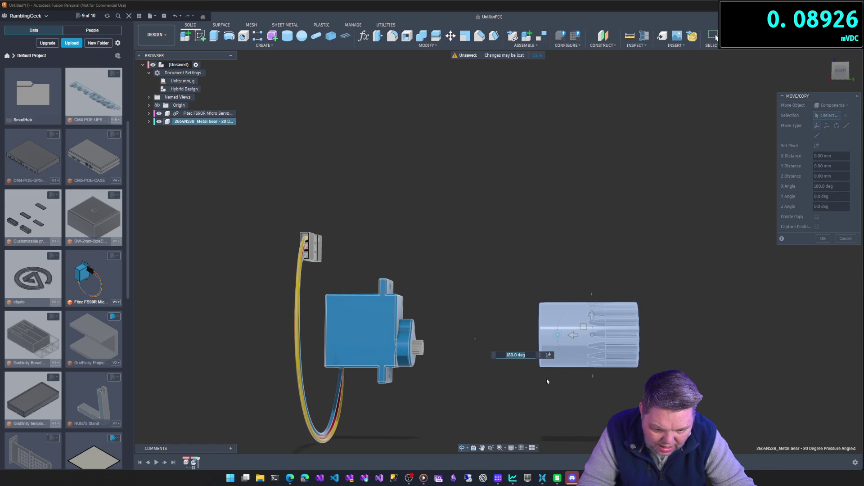
Nudge the gear -1.21 mm in Y and slide it along Z onto the servo shaft.
drag(592, 314, 589, 326)
mouse_move(590, 325)
shift+middle_down()
mouse_move(572, 327)
mouse_move(587, 327)
mouse_move(527, 376)
shift+middle_up()
mouse_move(571, 357)
mouse_down()
mouse_move(426, 355)
mouse_move(444, 359)
mouse_up()
mouse_move(443, 359)
shift+middle_down()
mouse_move(405, 351)
mouse_move(458, 344)
shift+middle_up()
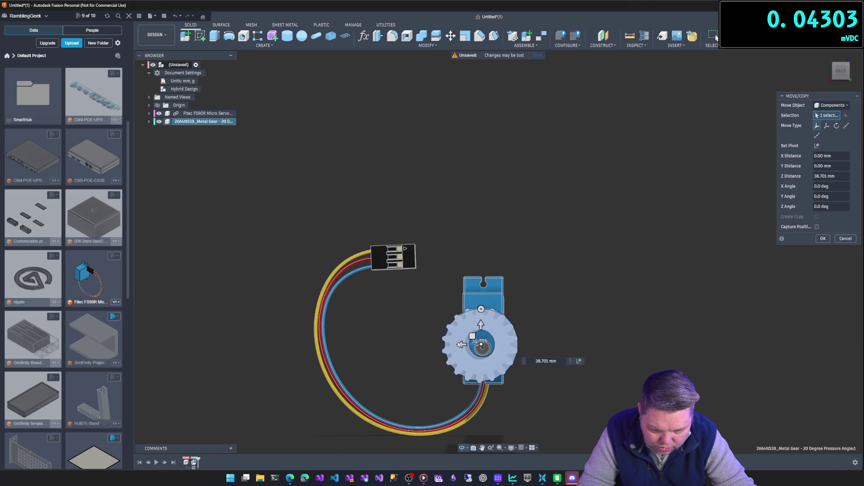
drag(481, 325, 480, 331)
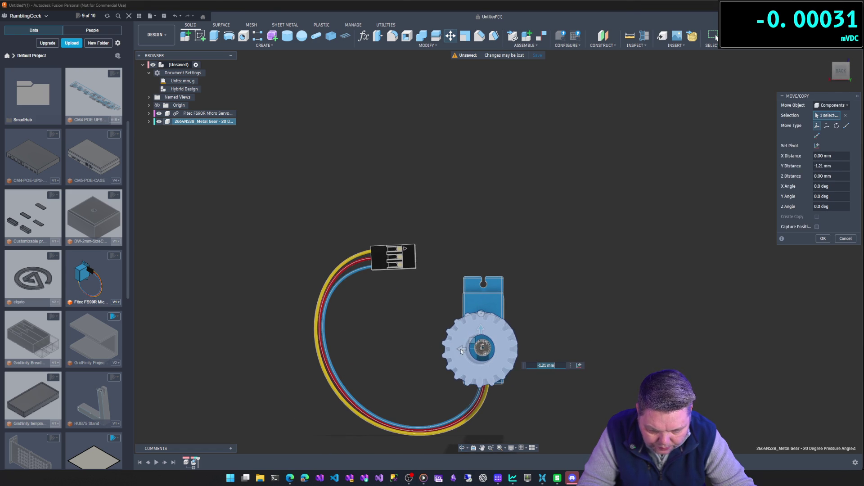
Switch the viewport camera to Perspective.
click(517, 448)
mouse_move(529, 392)
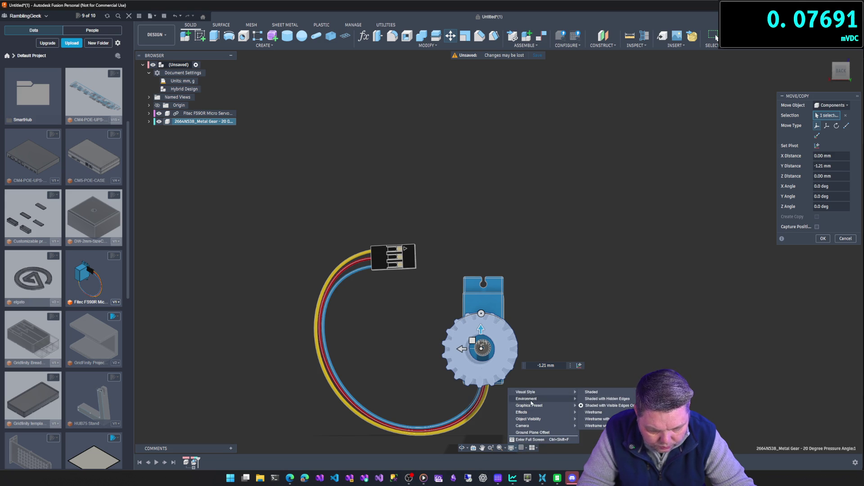
mouse_move(530, 427)
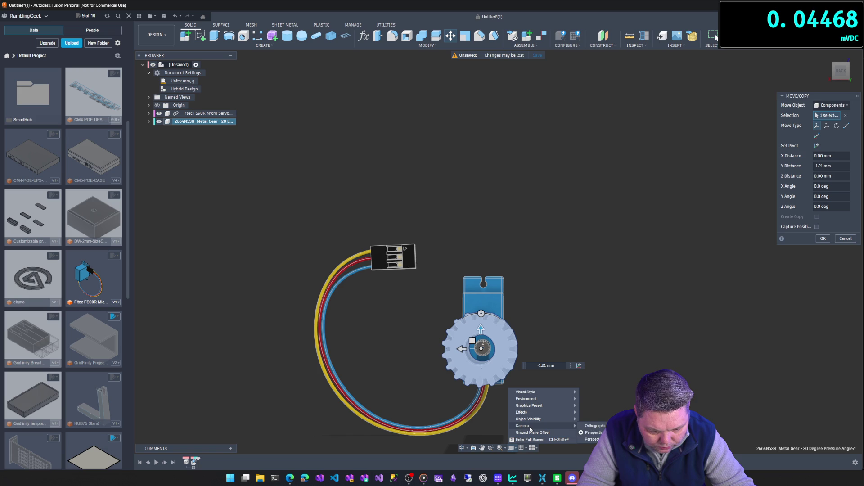
click(593, 431)
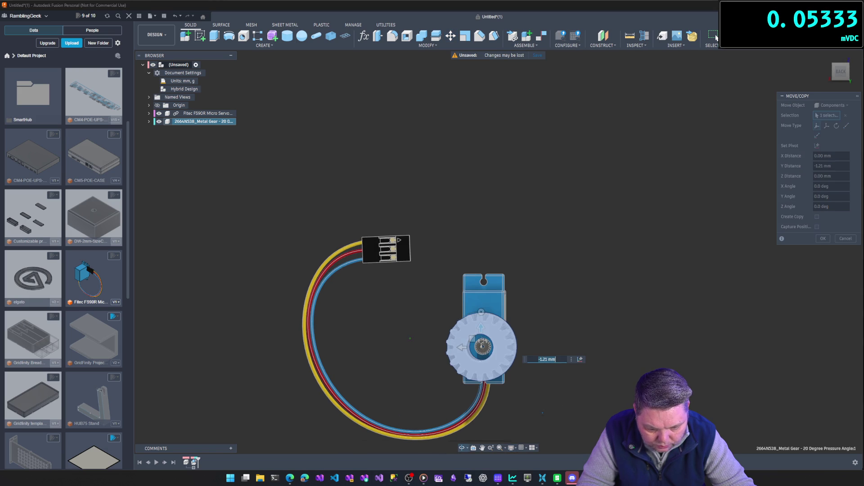
Commit the gear's move with OK and orbit to a 3D view of servo and gear.
click(845, 68)
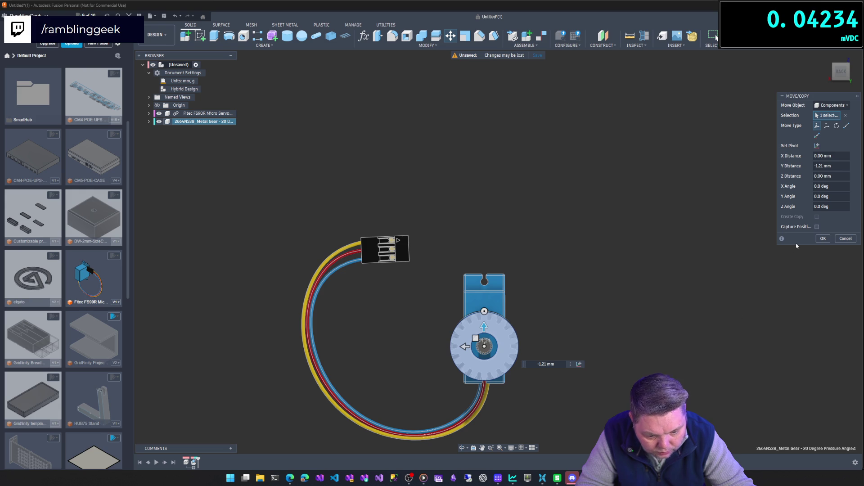
click(823, 239)
mouse_move(613, 322)
shift+middle_down()
mouse_move(683, 315)
mouse_move(548, 328)
mouse_move(608, 319)
mouse_move(651, 326)
shift+middle_up()
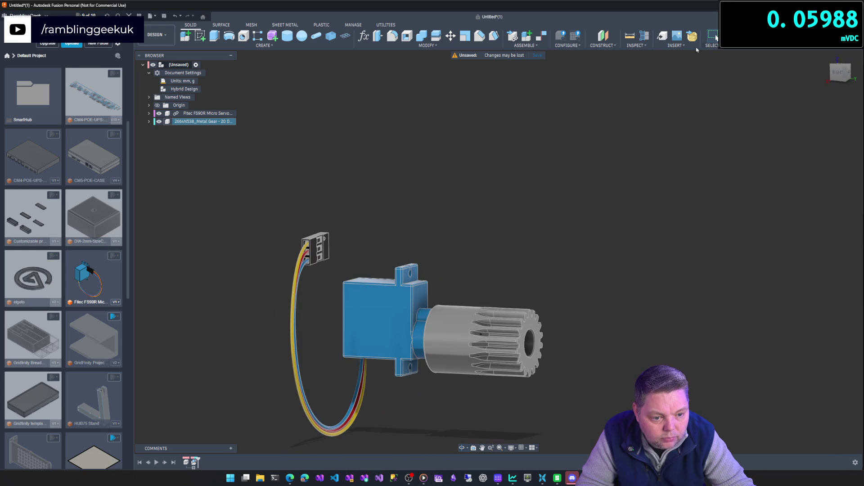
click(711, 45)
click(711, 46)
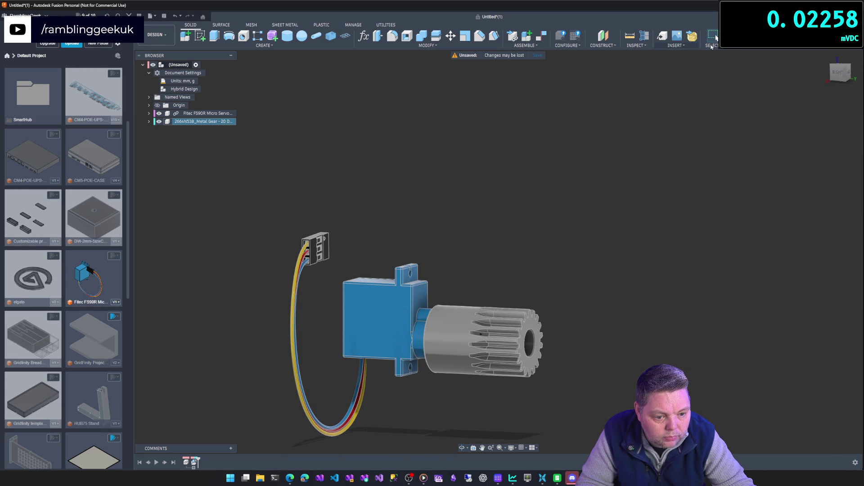
click(633, 46)
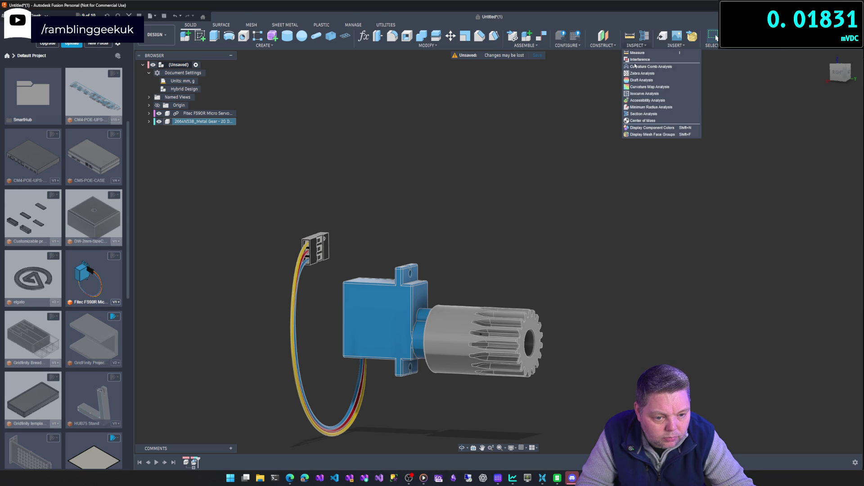
click(639, 114)
shift+middle_drag(595, 333, 483, 330)
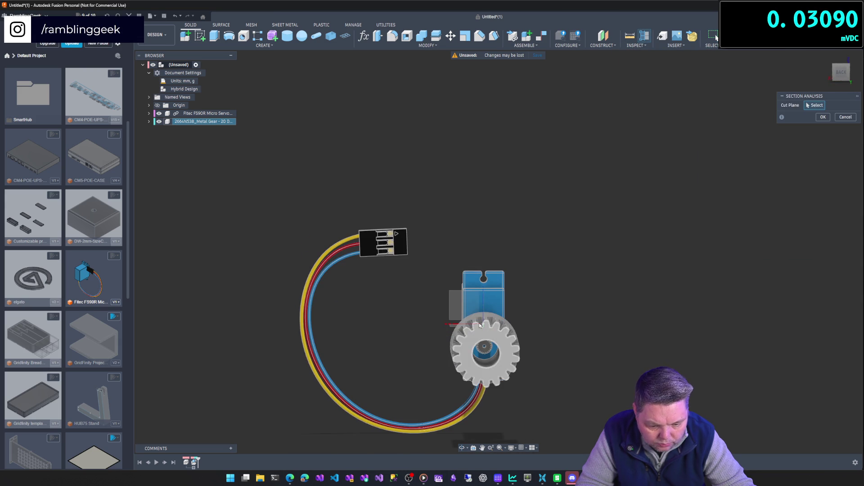
click(484, 330)
shift+middle_drag(575, 360, 647, 351)
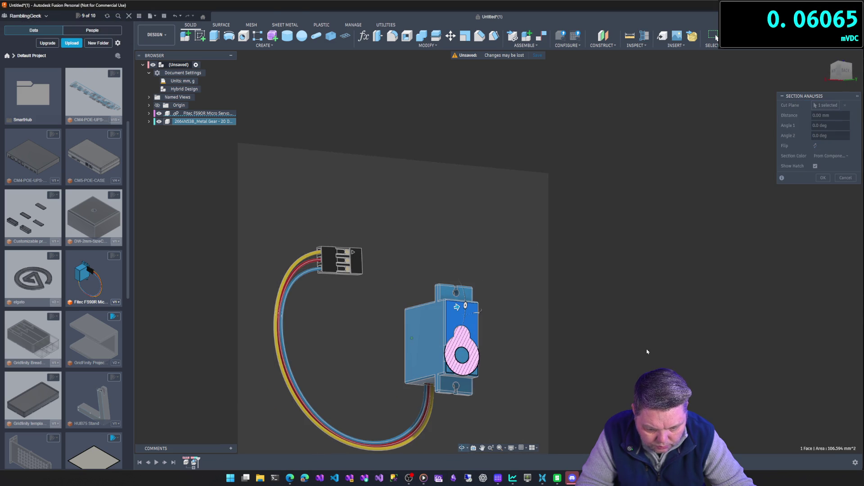
key(Escape)
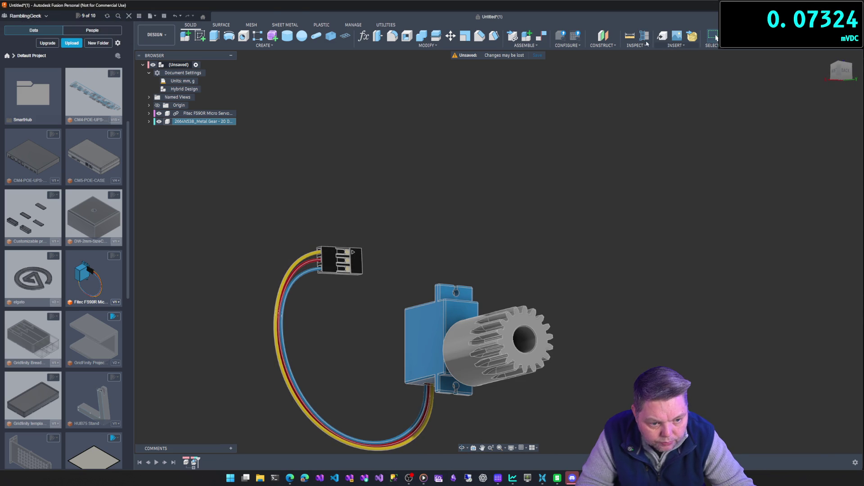
click(648, 43)
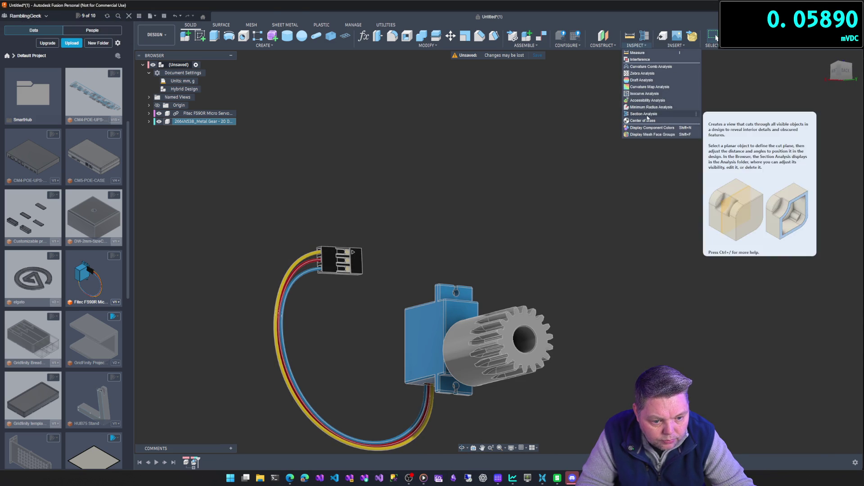
click(647, 116)
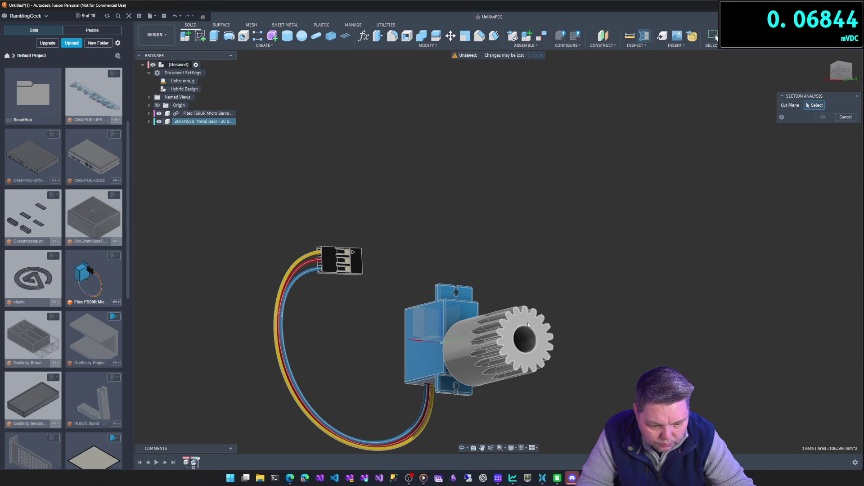
click(529, 324)
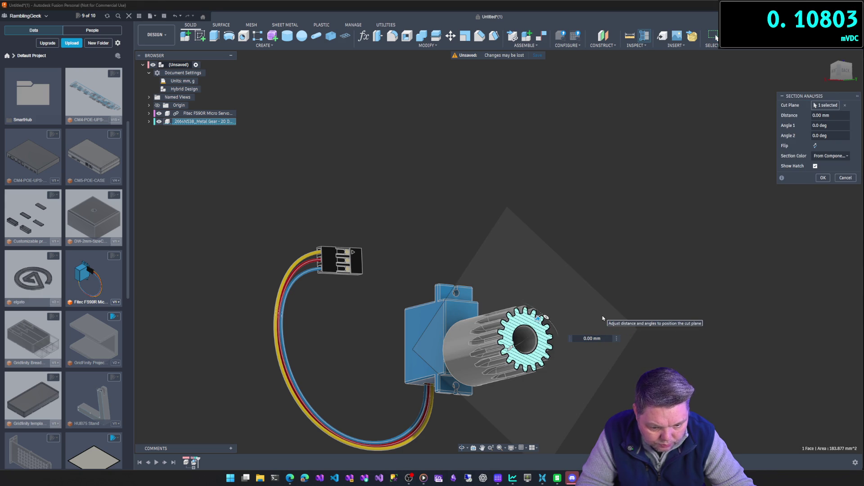
mouse_move(626, 283)
shift+middle_down()
mouse_move(586, 322)
mouse_move(554, 335)
shift+middle_up()
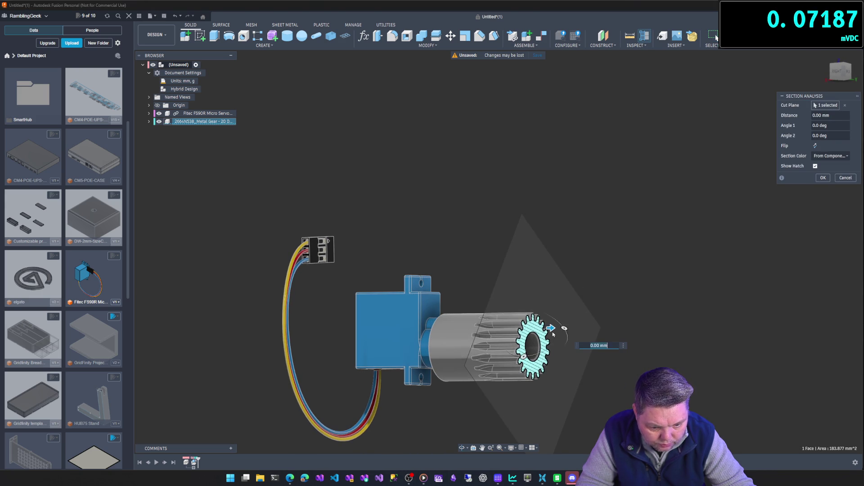
mouse_move(553, 335)
mouse_down()
mouse_move(464, 320)
mouse_move(614, 334)
mouse_move(598, 329)
mouse_move(608, 332)
mouse_up()
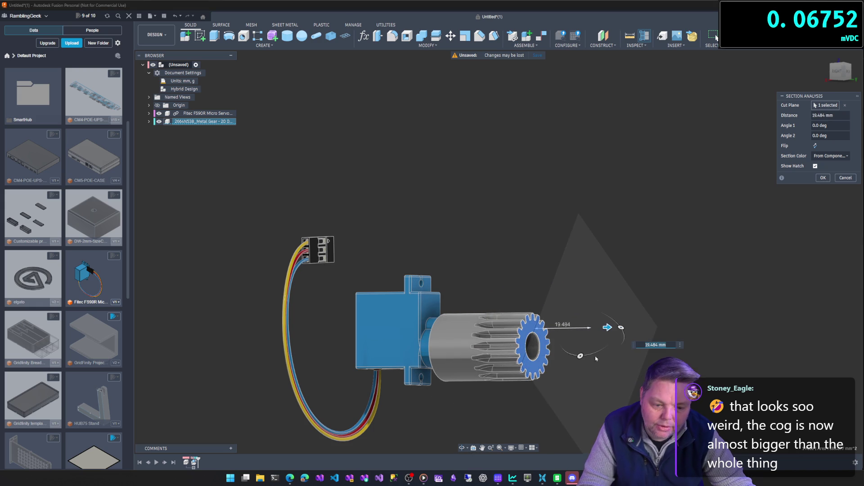
click(839, 178)
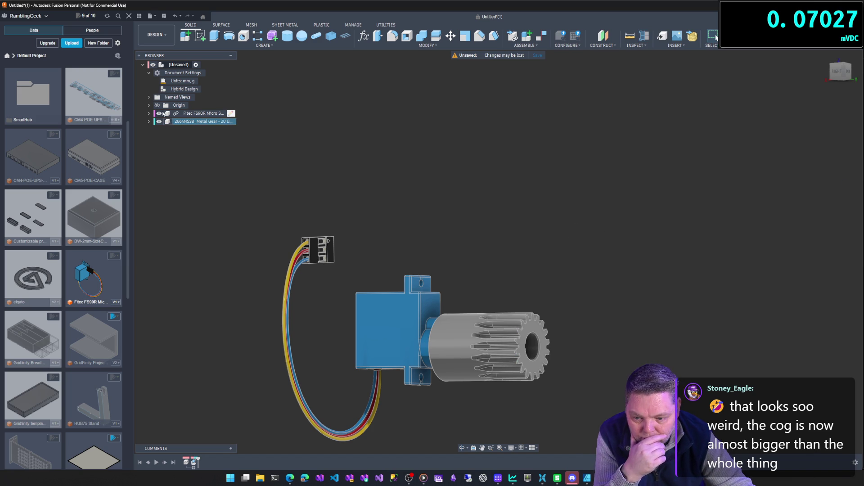
click(159, 113)
Show the servo, hide the metal gear, and open the McMaster-Carr component catalog.
click(159, 113)
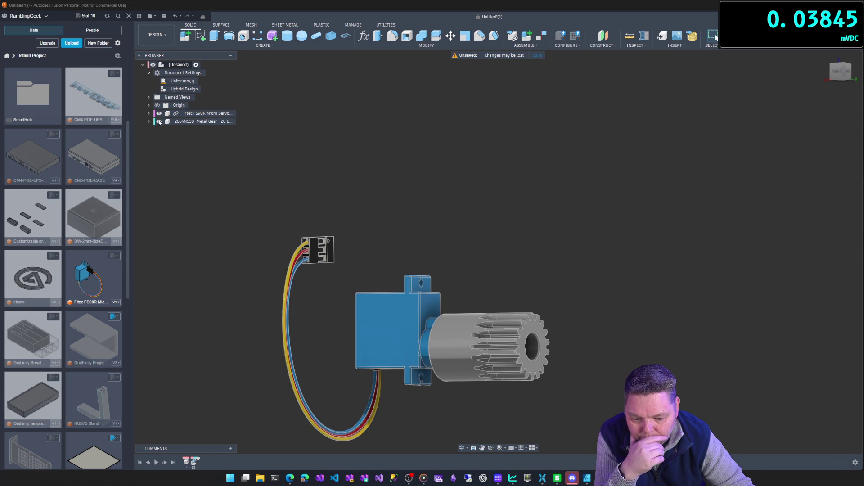
click(159, 120)
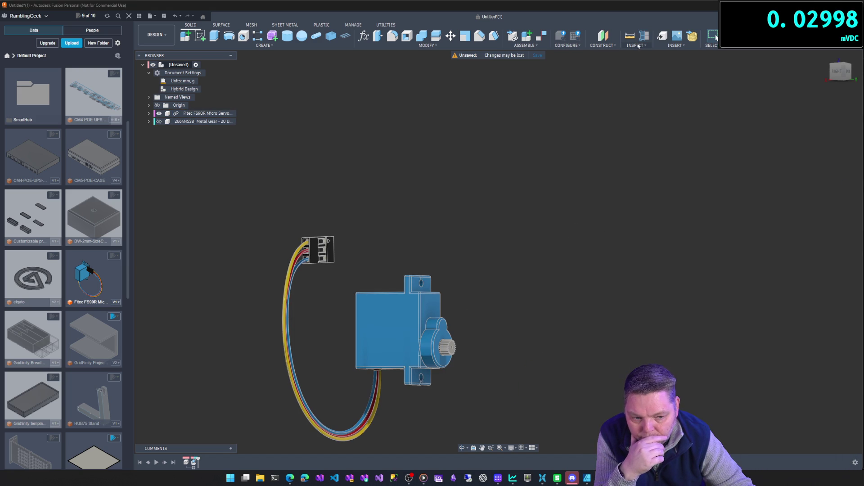
click(680, 46)
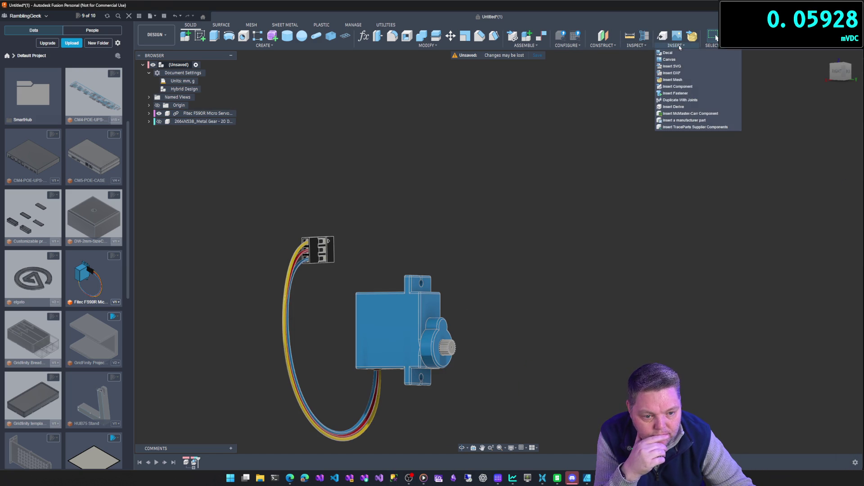
click(687, 118)
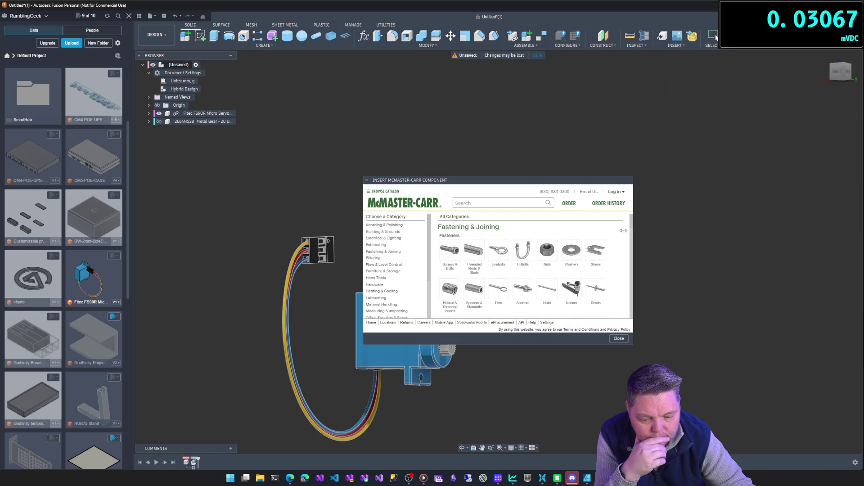
Search the catalog for 'gears', open Spur Gears and Racks, and enlarge the window.
click(508, 206)
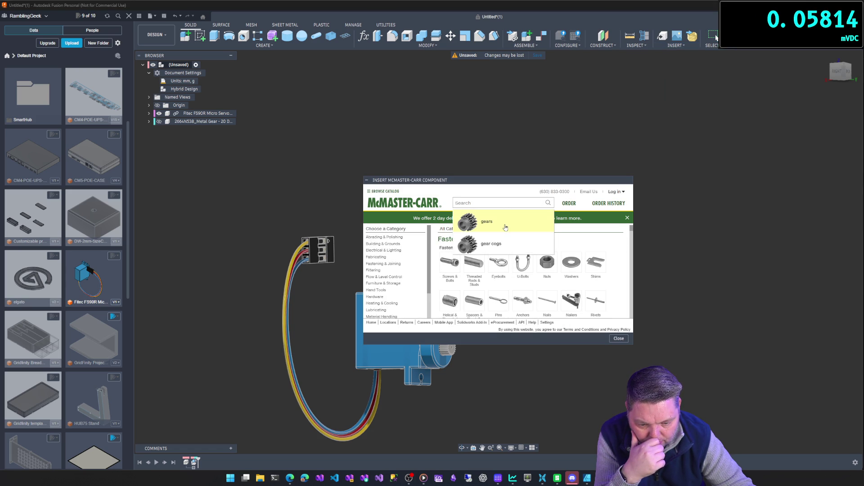
click(505, 227)
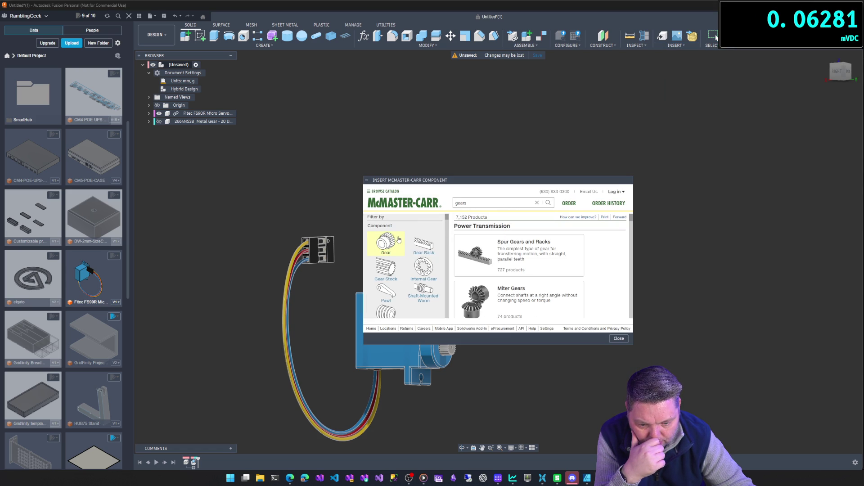
click(512, 243)
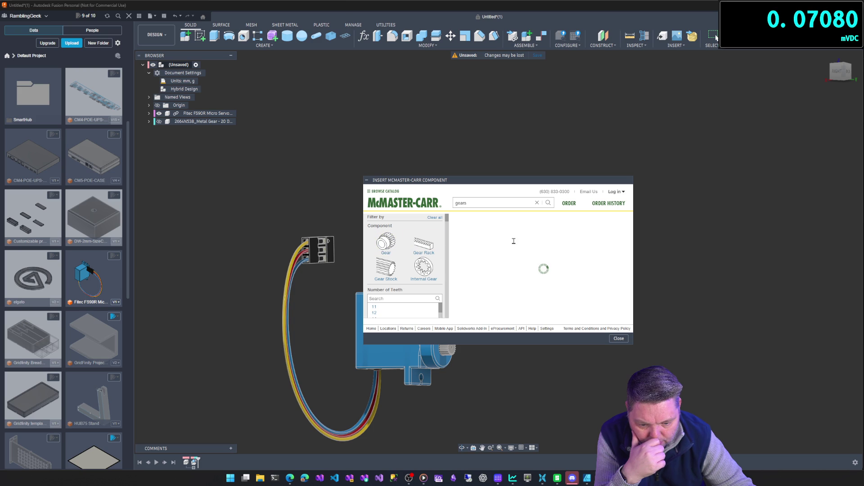
drag(512, 343, 513, 407)
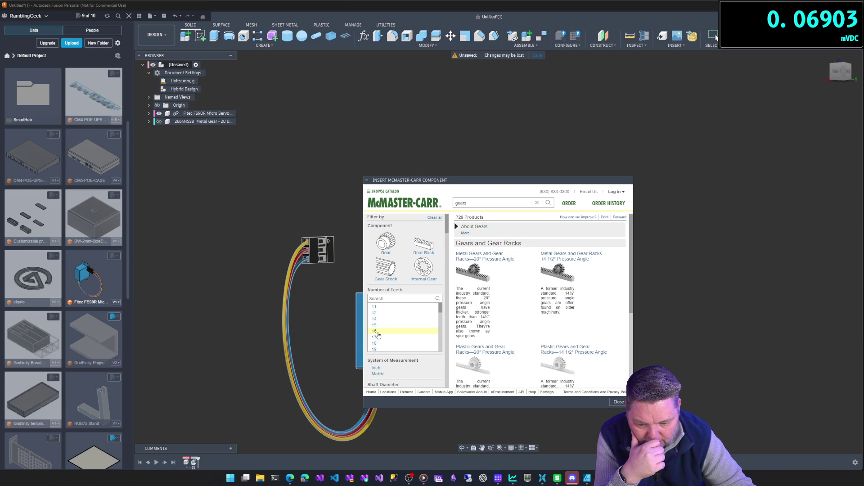
Filter the gear listing to 16 teeth and reposition and enlarge the catalog window.
click(374, 331)
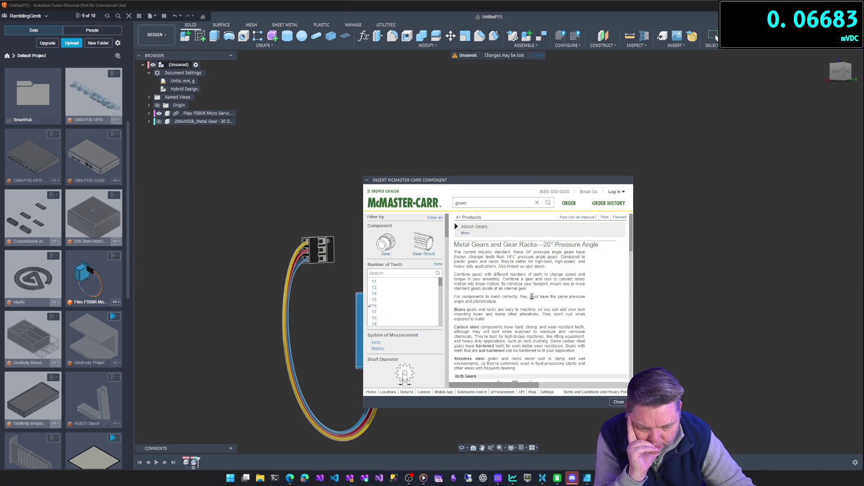
scroll(535, 295, down, 3)
scroll(535, 295, down, 2)
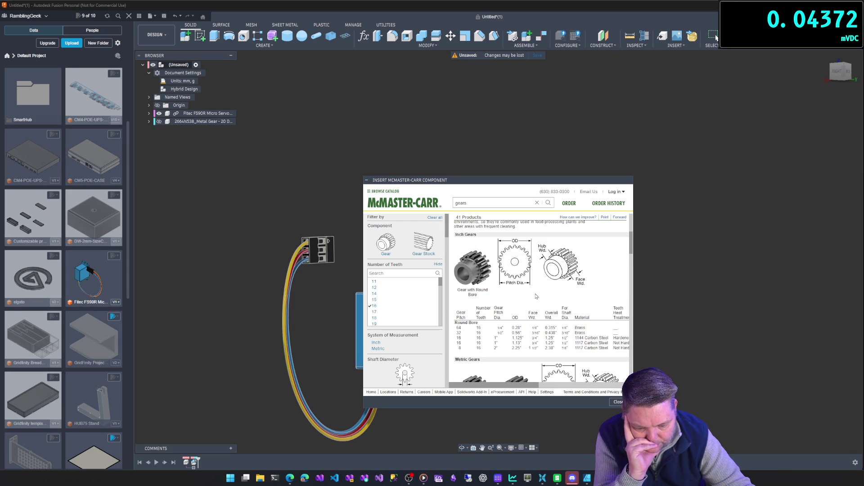
scroll(535, 297, down, 2)
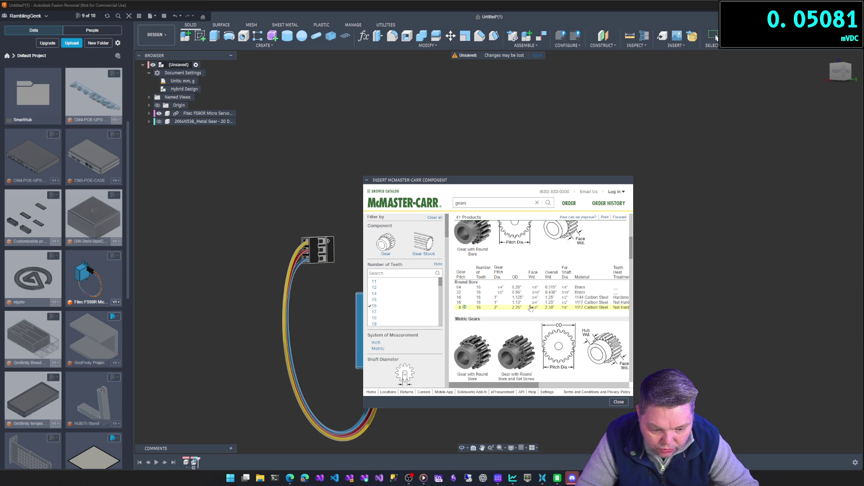
drag(543, 184, 450, 101)
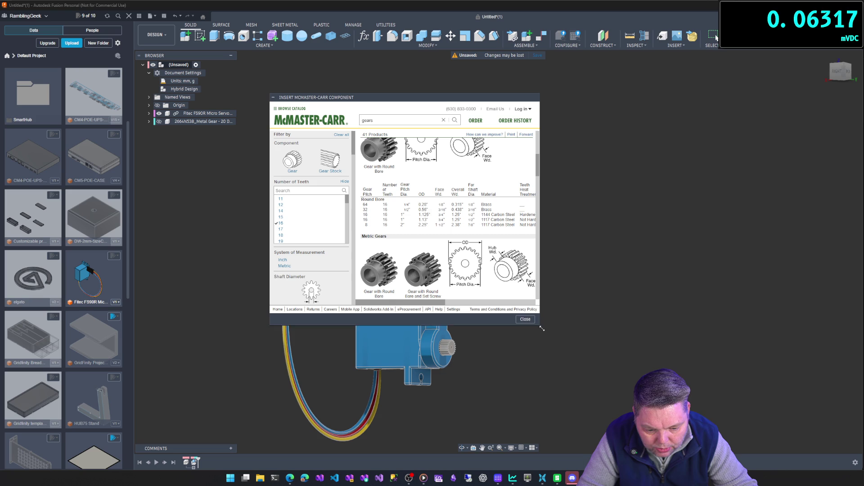
drag(541, 328, 738, 420)
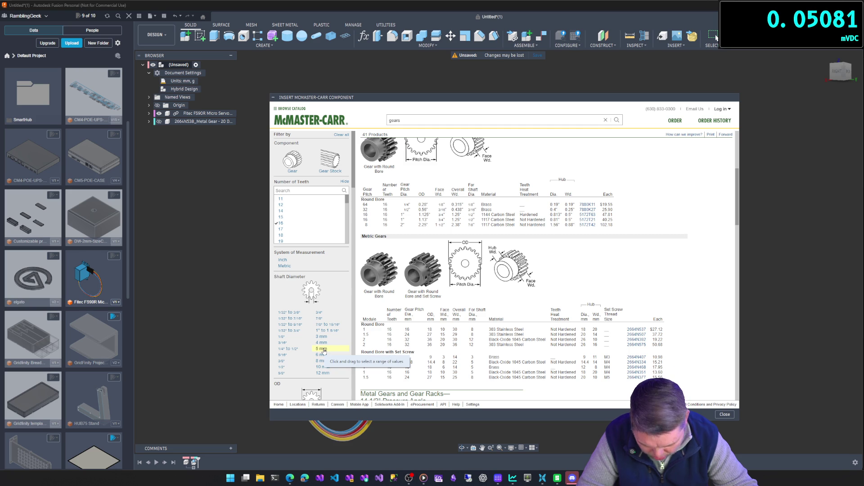
Filter to a 5 mm shaft diameter and insert the brass 16-tooth gear.
click(323, 350)
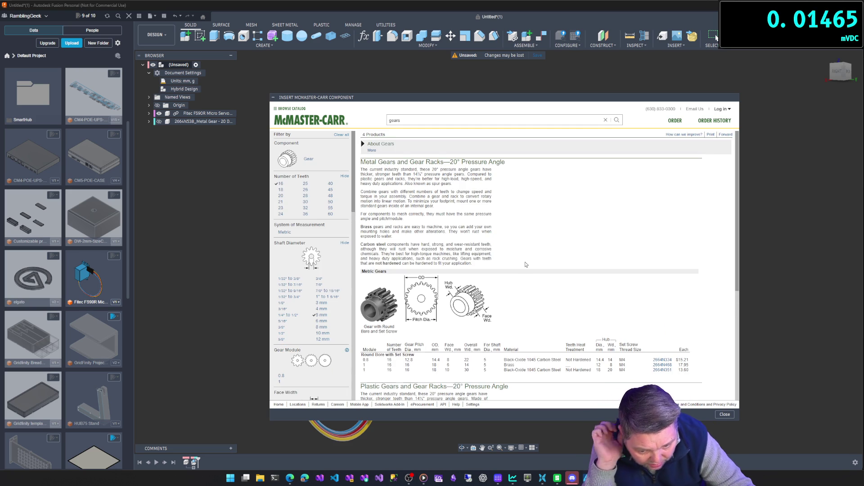
scroll(526, 265, down, 2)
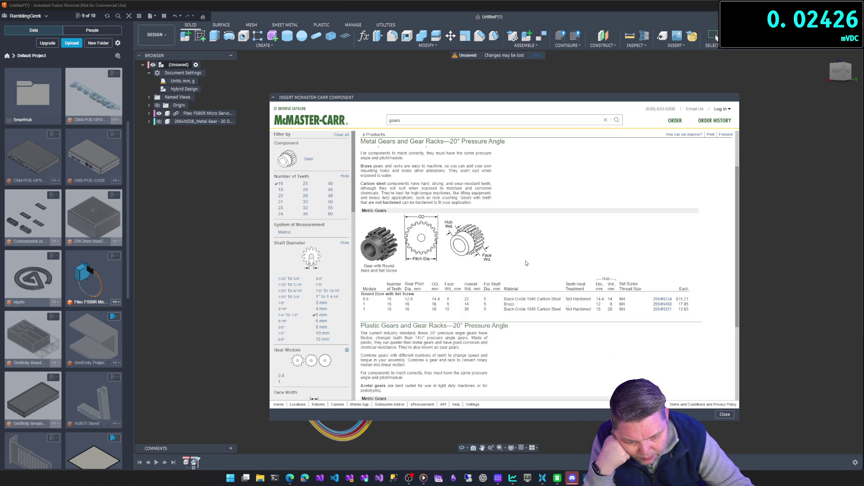
scroll(526, 263, down, 4)
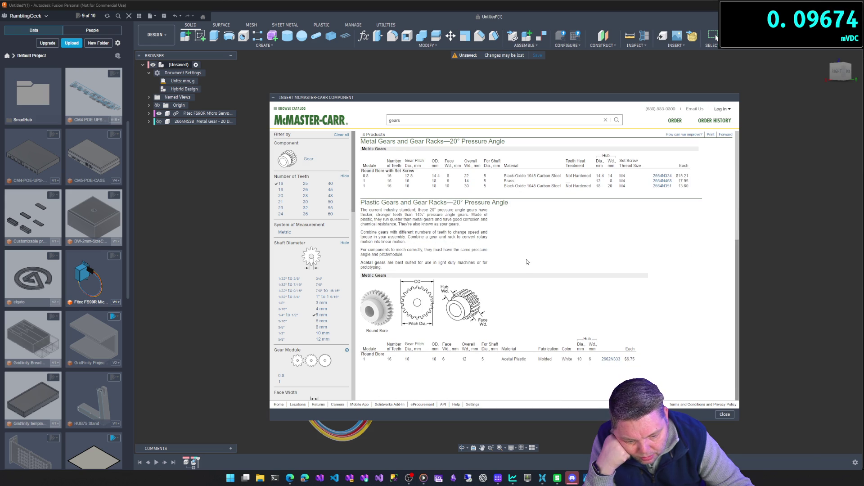
scroll(527, 262, up, 2)
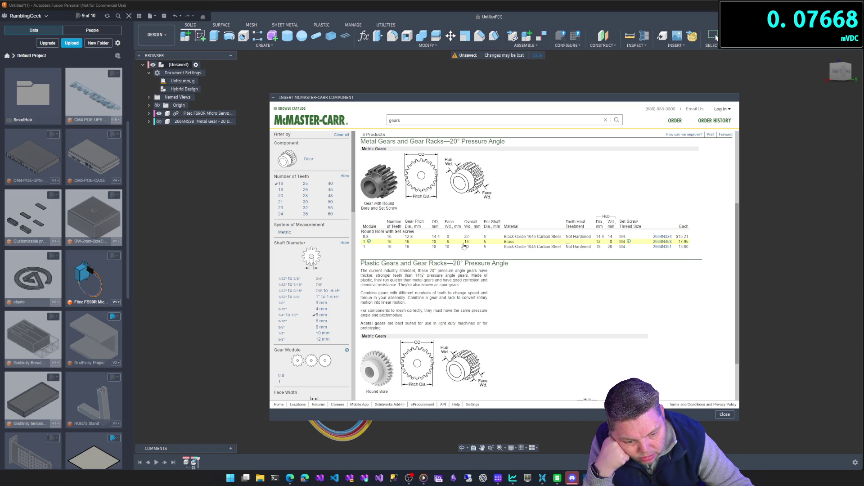
click(463, 244)
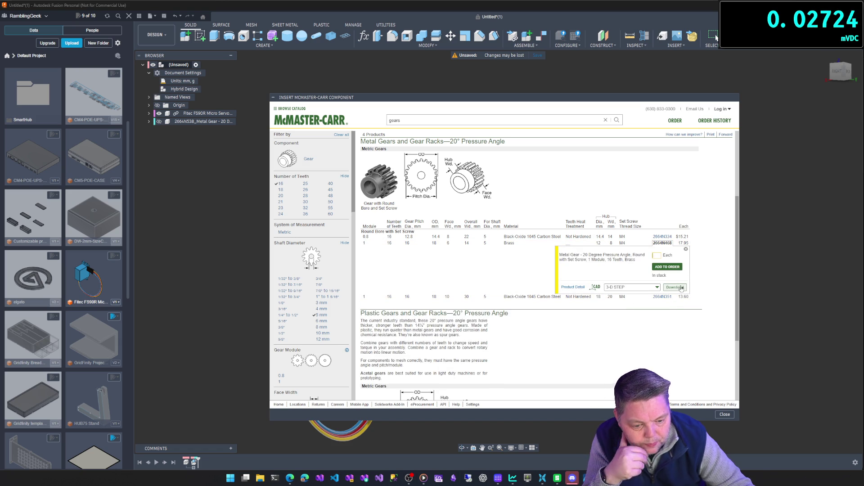
click(681, 288)
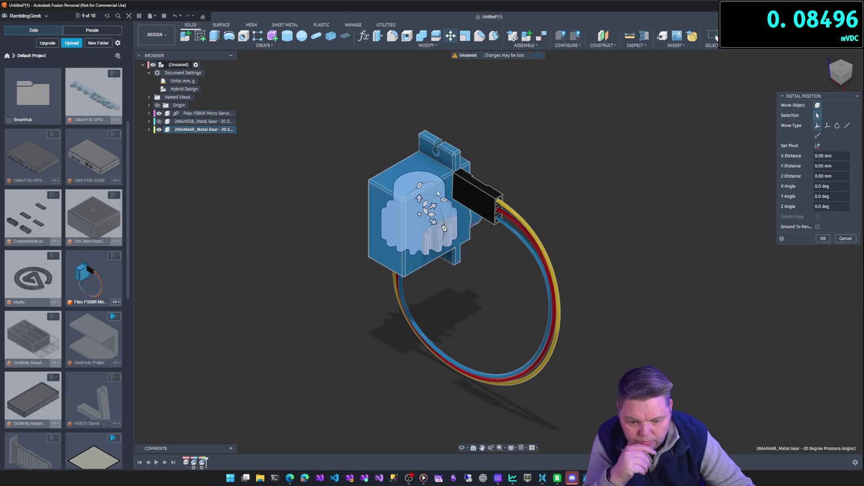
Rotate the inserted gear upright about X and move it 29.074 mm out along Z.
mouse_move(444, 200)
mouse_down()
mouse_move(486, 194)
mouse_move(484, 181)
mouse_up()
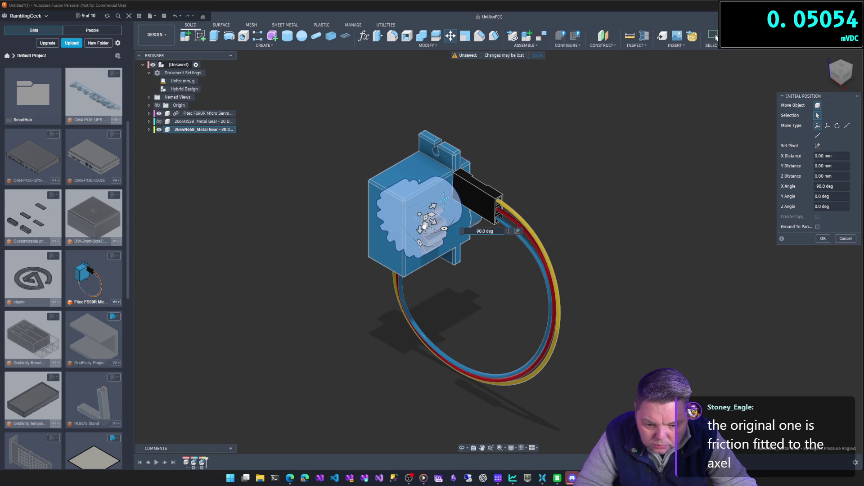
mouse_move(432, 205)
mouse_down()
mouse_move(504, 168)
mouse_move(513, 174)
mouse_up()
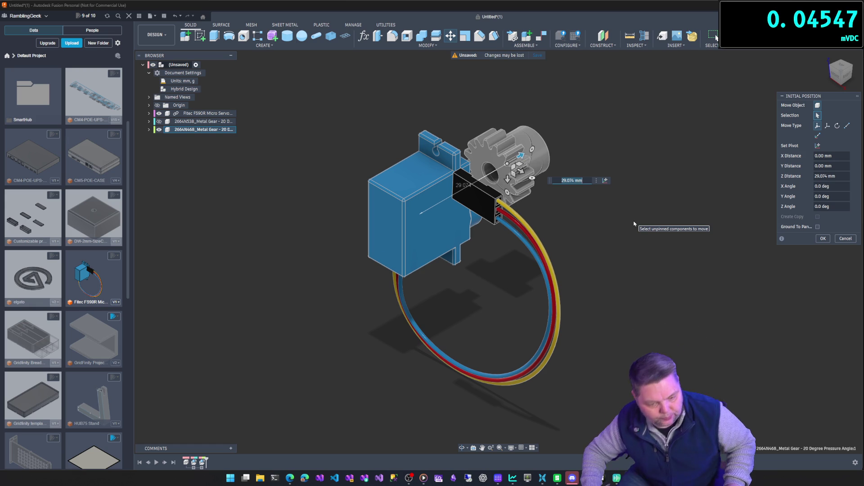
mouse_move(613, 257)
shift+middle_down()
mouse_move(631, 245)
mouse_move(611, 250)
shift+middle_up()
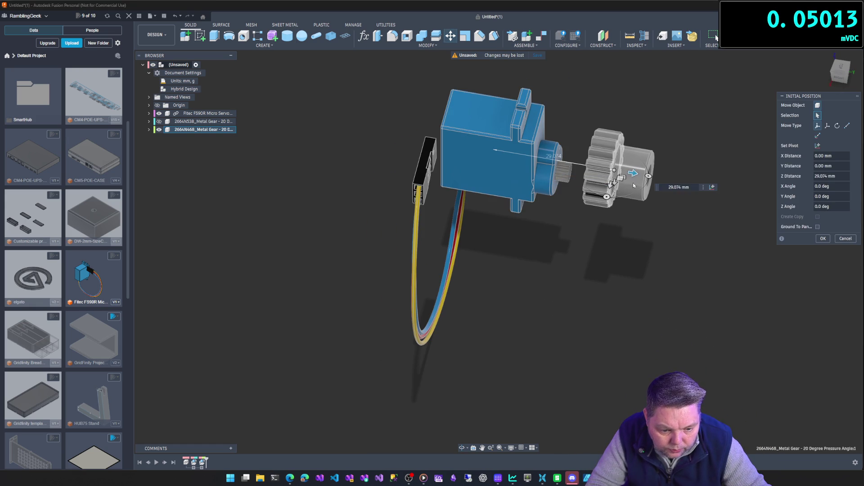
shift+middle_drag(623, 171, 601, 246)
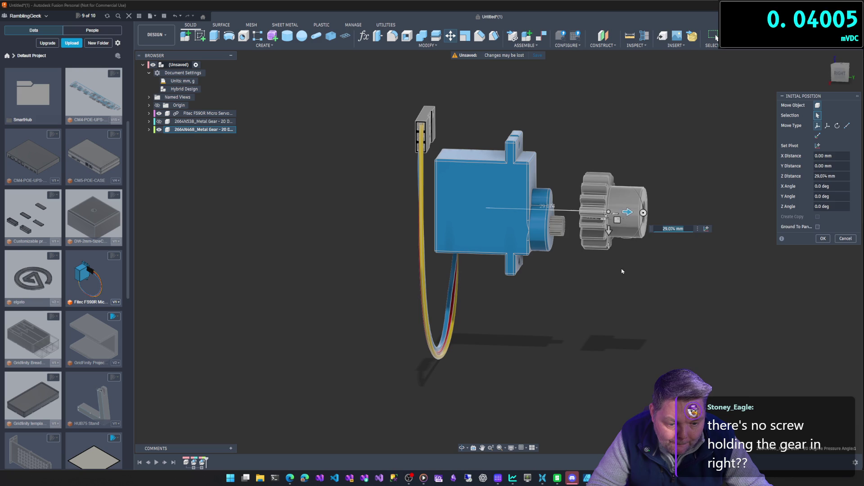
shift+middle_drag(617, 266, 615, 291)
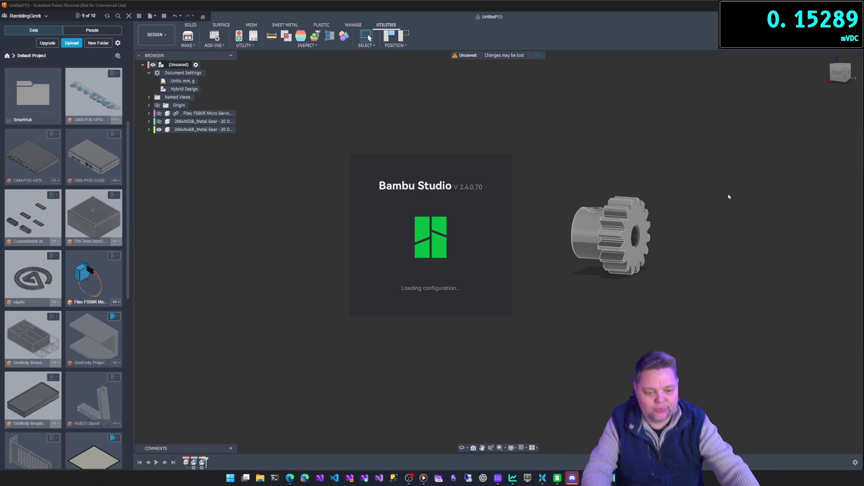
Select the gear's front face and capture the gear's moved position.
shift+middle_drag(696, 210, 621, 221)
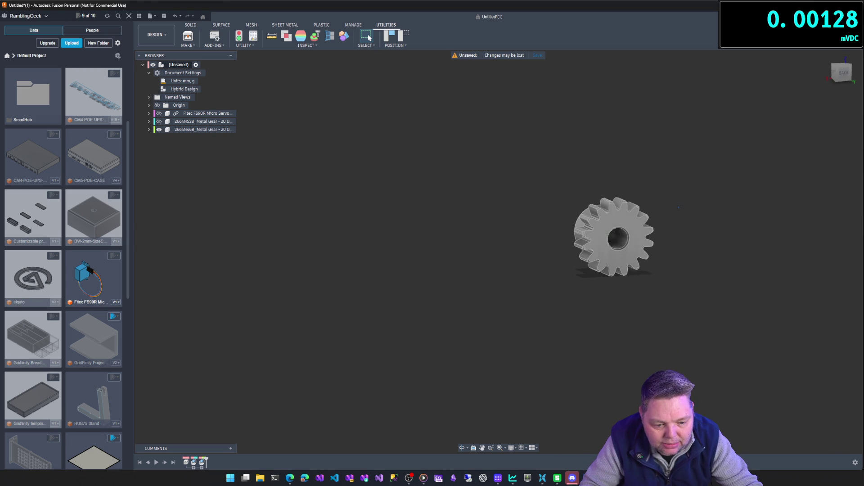
click(609, 225)
key(j)
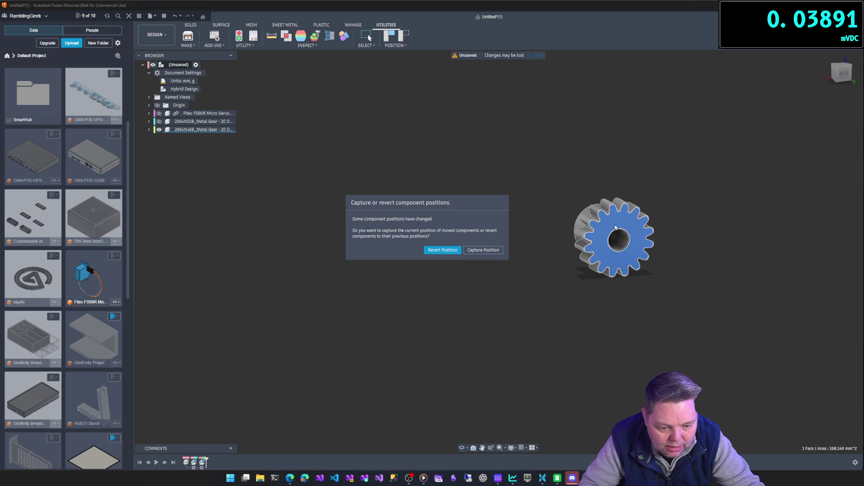
click(484, 252)
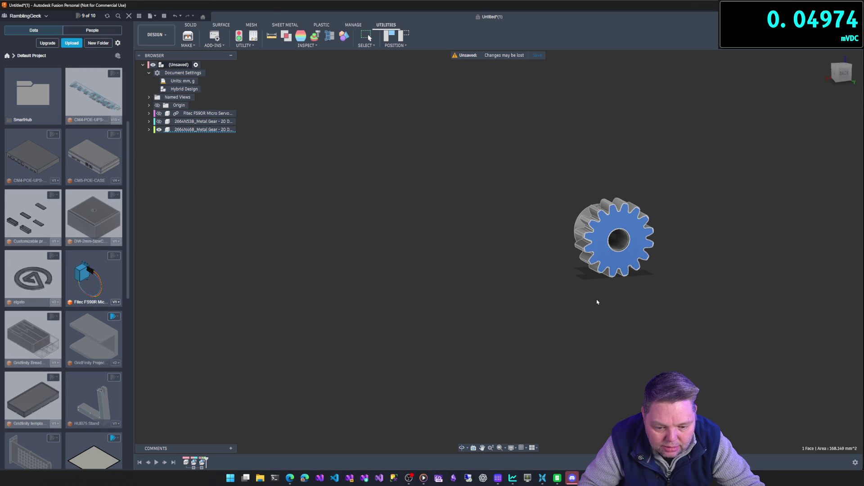
Extrude the front face 5 mm with Join to lengthen the gear hub.
key(e)
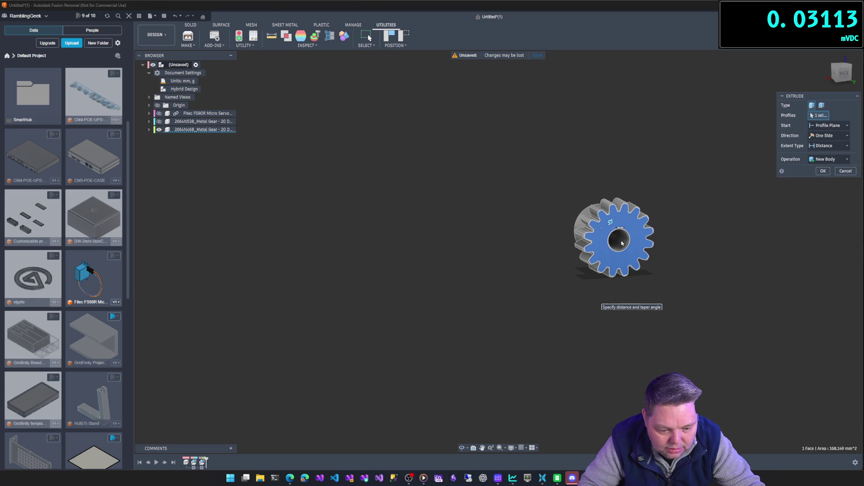
shift+middle_drag(646, 387, 675, 310)
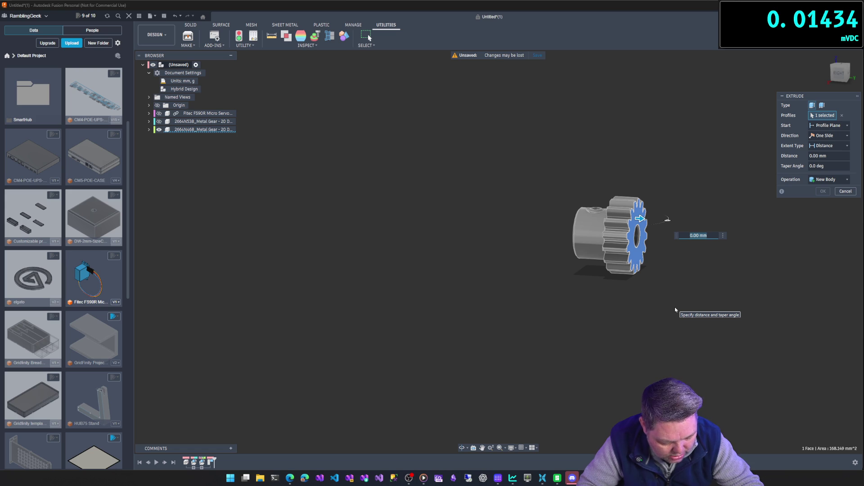
text(5)
key(Return)
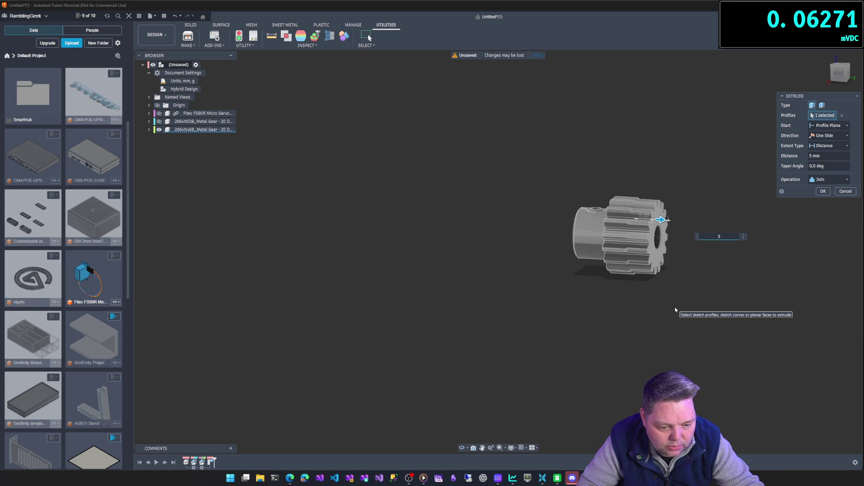
key(Return)
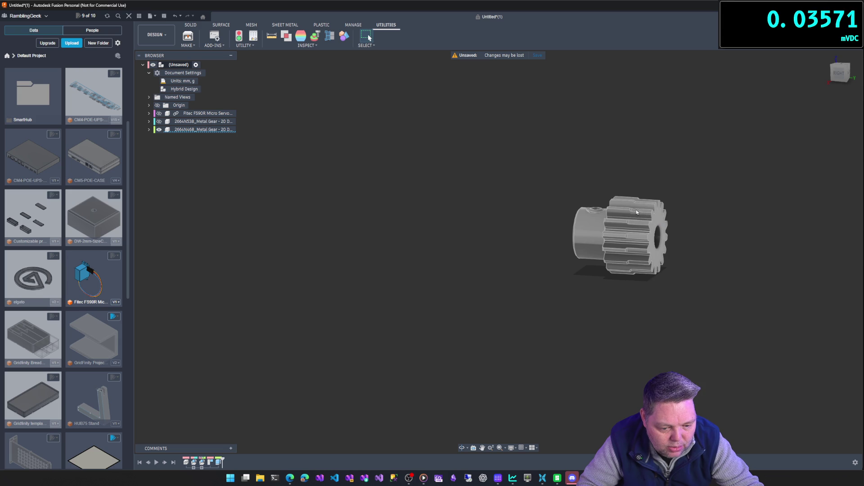
mouse_move(702, 268)
shift+middle_down()
mouse_move(679, 258)
mouse_move(747, 186)
shift+middle_up()
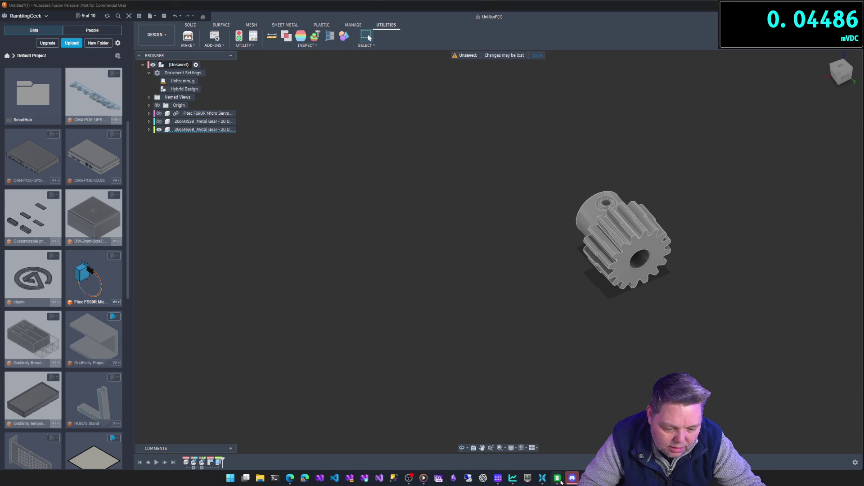
mouse_move(557, 478)
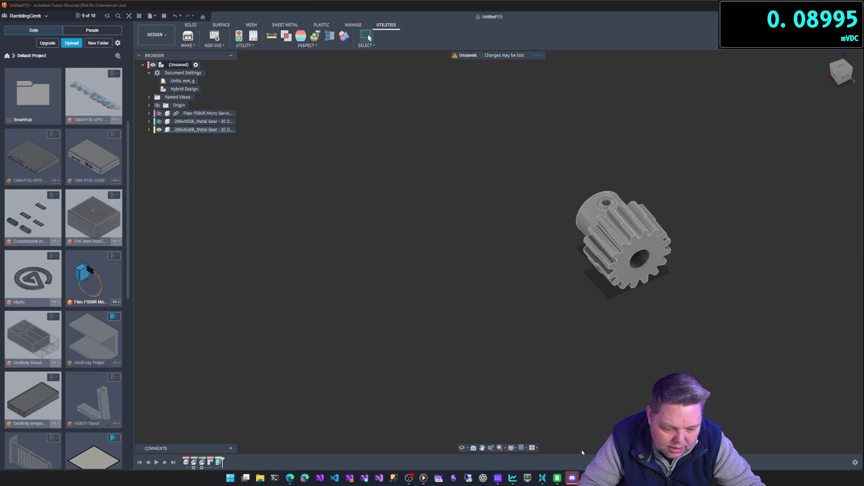
click(582, 449)
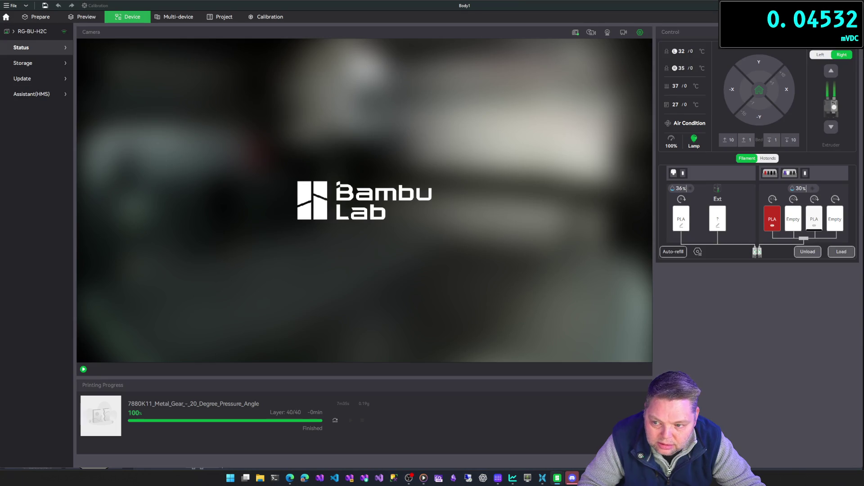
Open the Prepare plate view and load the gear without saving the current project.
click(40, 17)
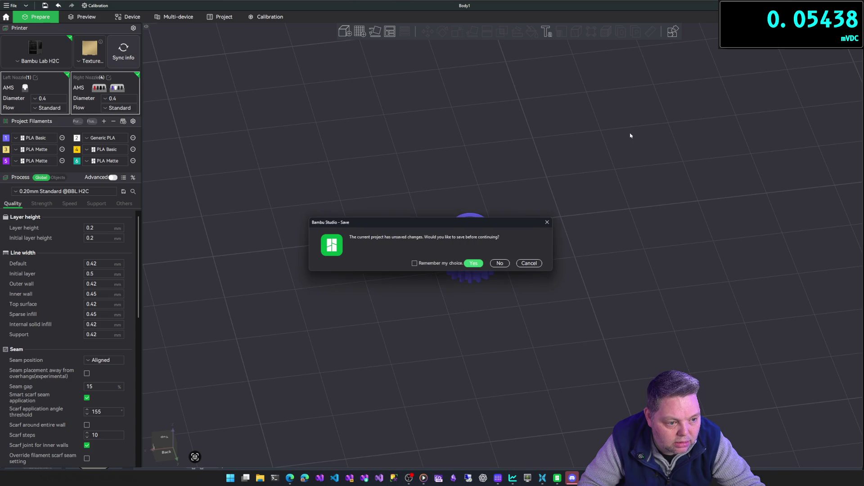
click(500, 263)
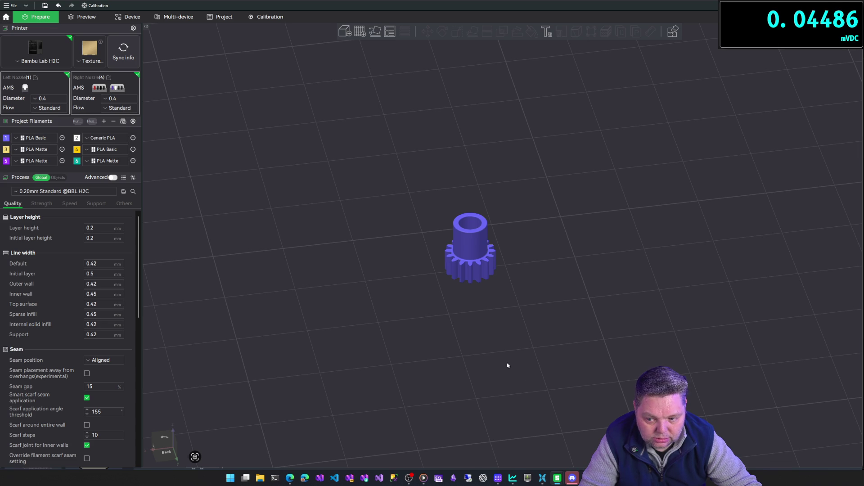
click(558, 478)
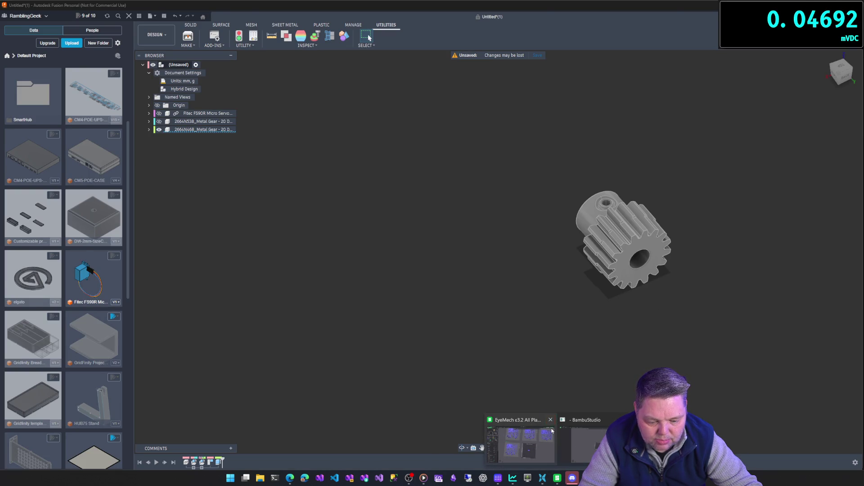
click(551, 420)
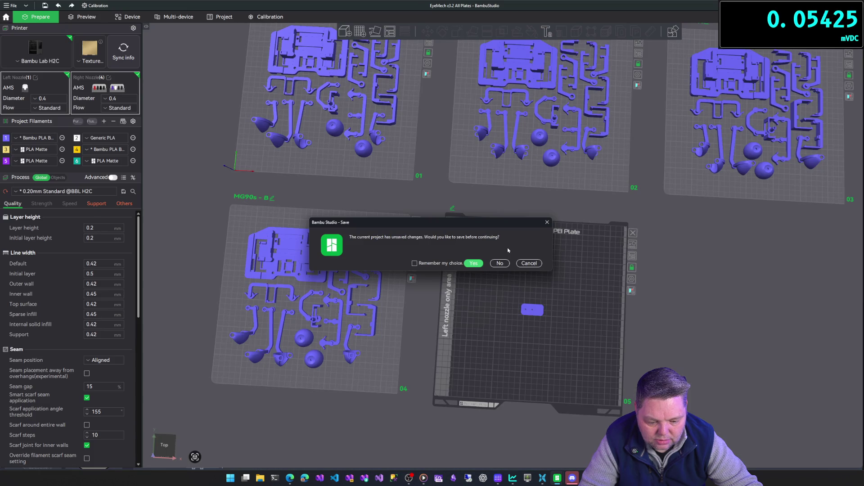
click(500, 265)
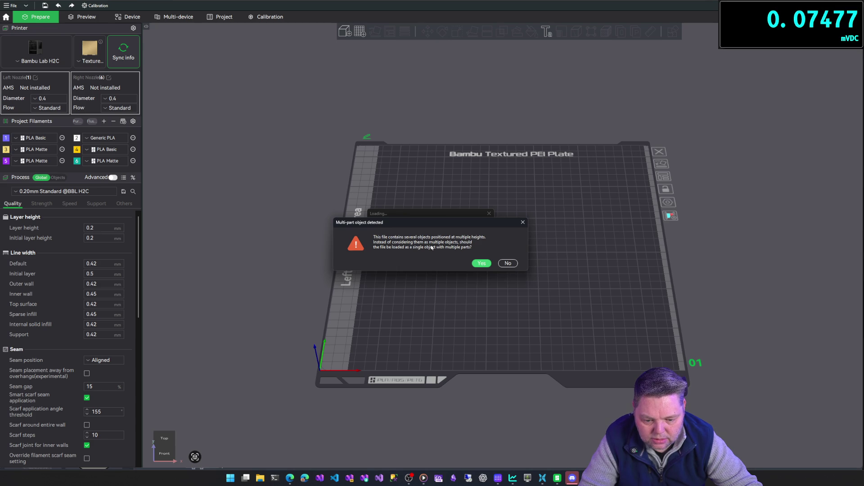
click(508, 263)
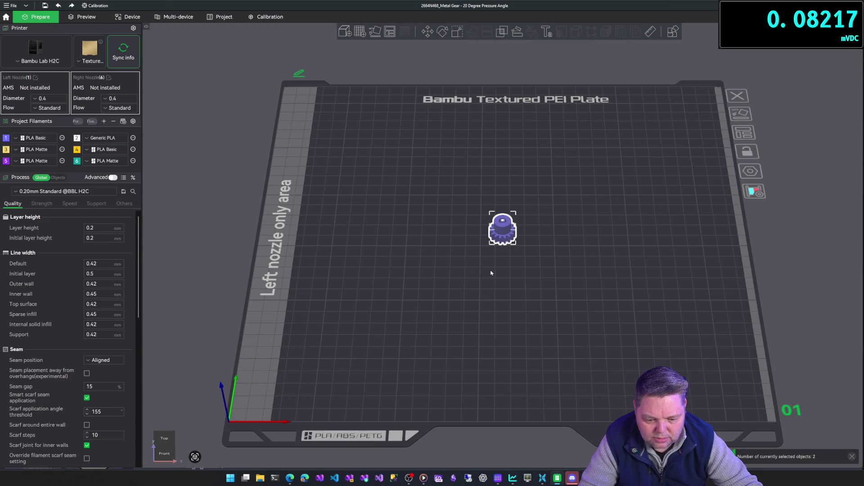
Inspect the hub gear on the build plate from underneath, then return to Fusion.
click(528, 269)
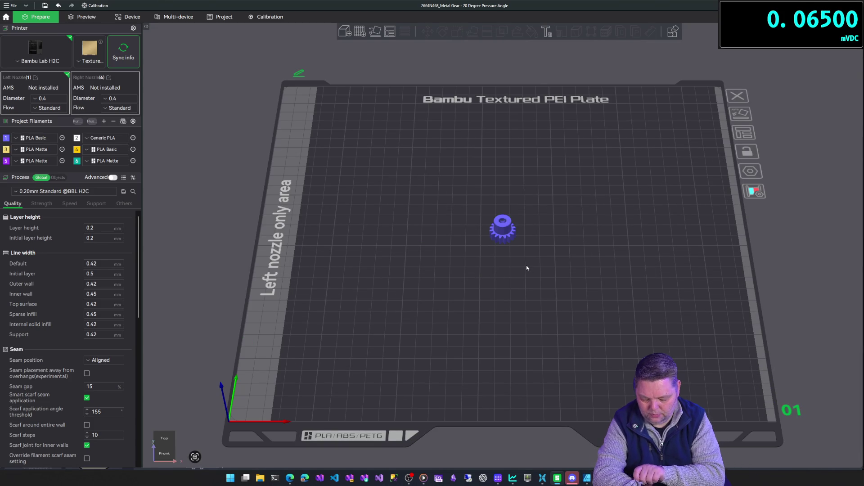
scroll(527, 268, up, 5)
middle_drag(511, 284, 511, 294)
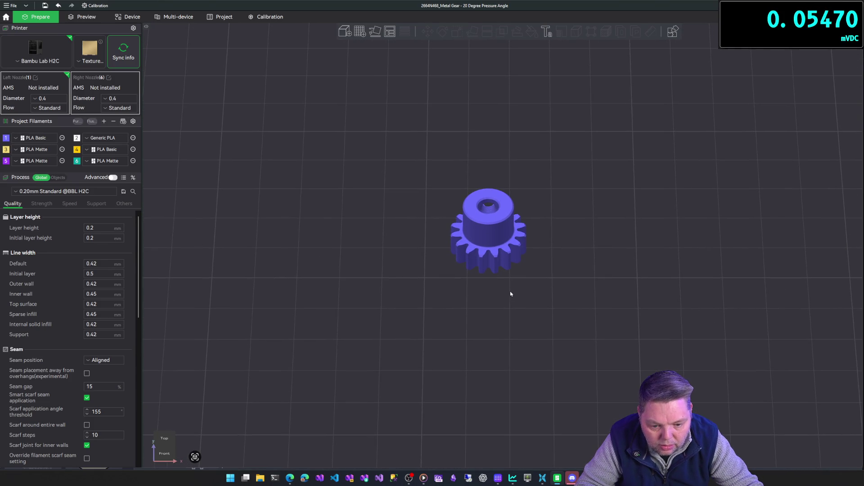
mouse_move(469, 295)
mouse_down()
mouse_move(538, 285)
mouse_move(546, 243)
mouse_move(539, 258)
mouse_move(505, 219)
mouse_move(480, 280)
mouse_move(471, 280)
mouse_up()
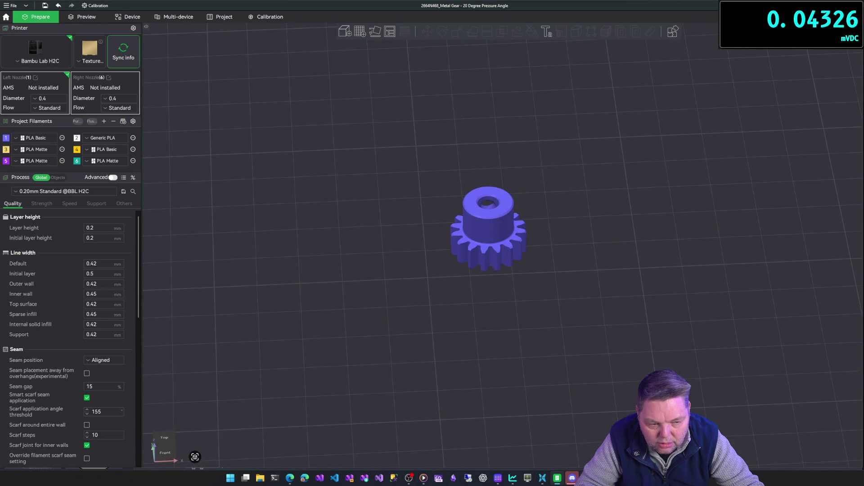
key(alt+Tab)
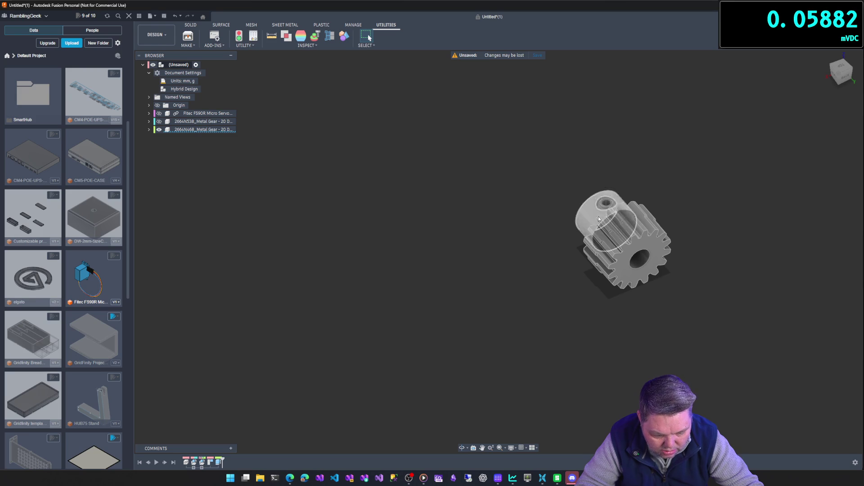
Send the metal gear to Bambu Studio as a 3MF, then undo the 5 mm extrusion.
click(181, 130)
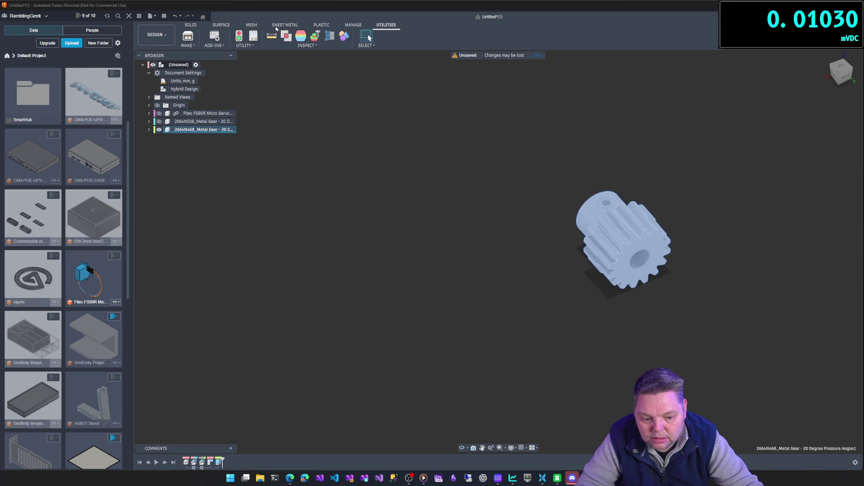
click(188, 36)
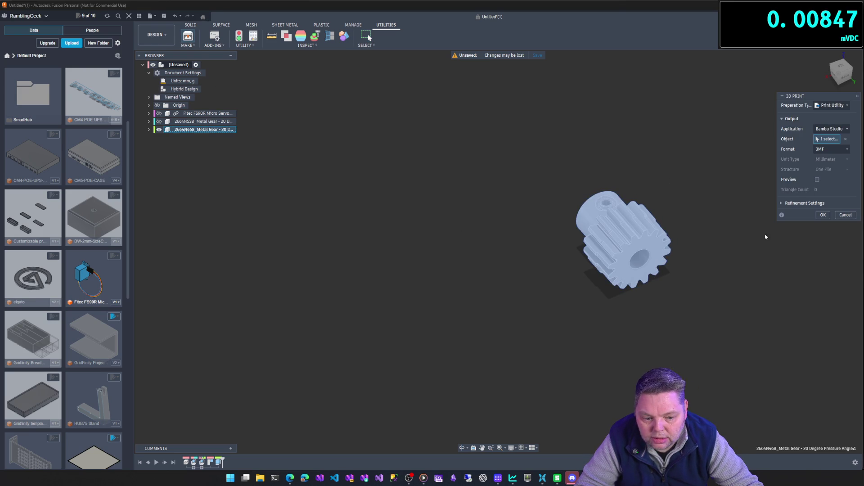
click(822, 215)
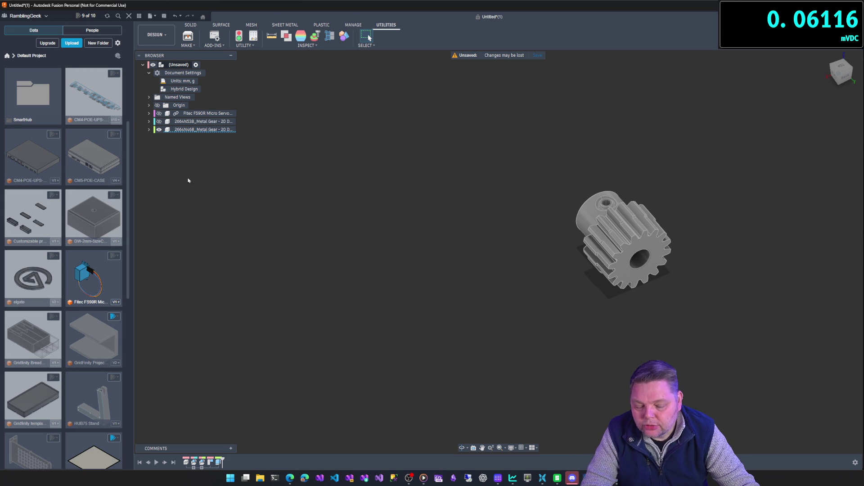
click(175, 15)
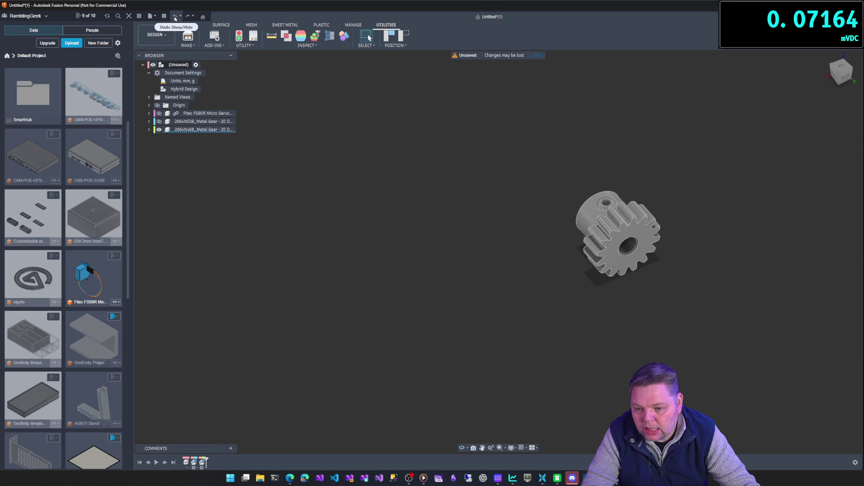
Copy the metal gear, paste it as a new component, and place it 28.105 mm along X.
right_click(190, 132)
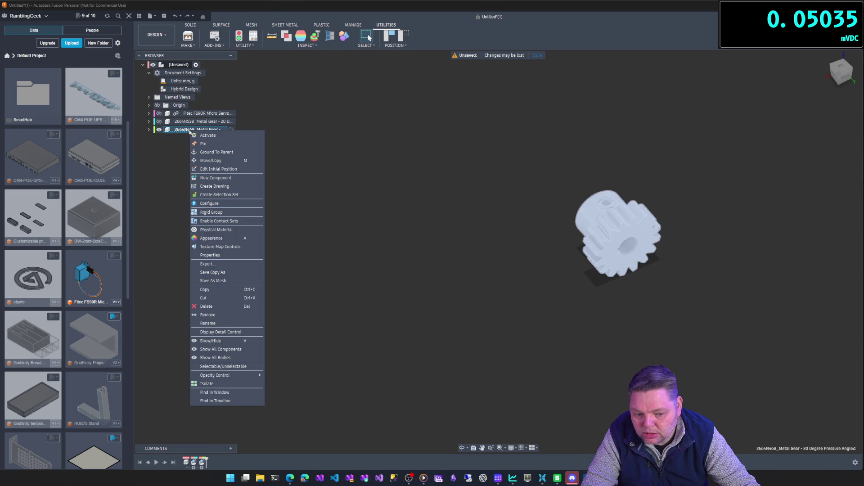
click(215, 291)
right_click(183, 66)
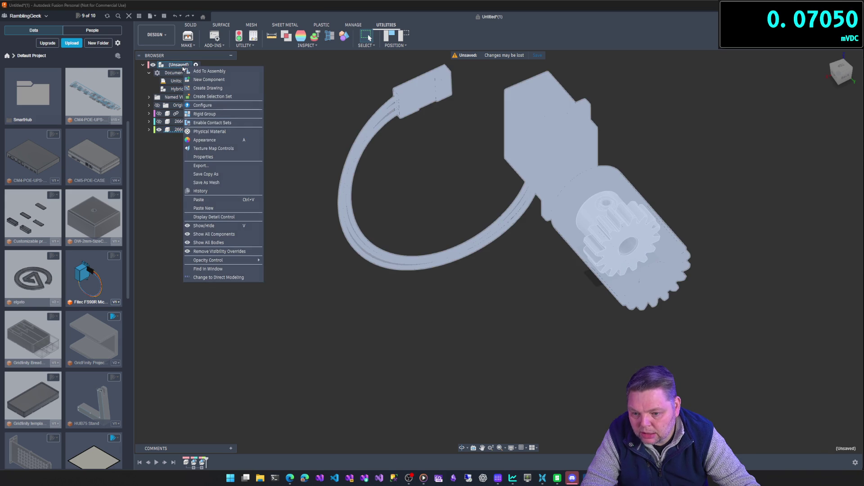
click(207, 212)
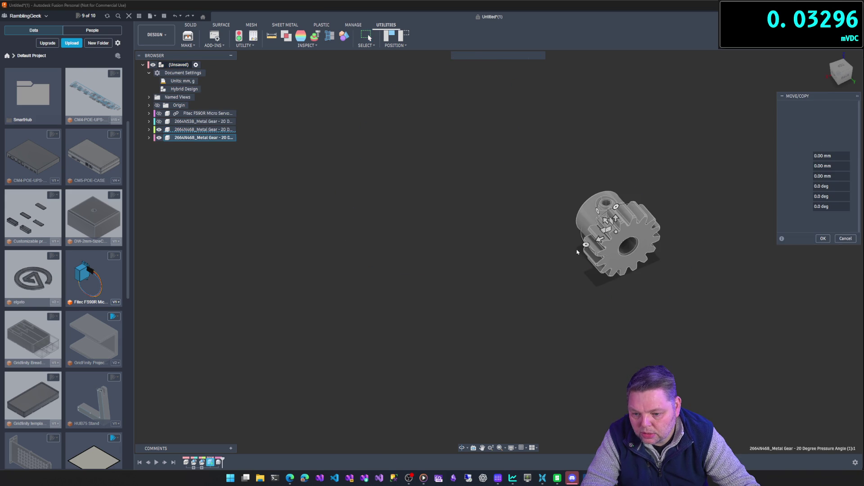
mouse_move(599, 240)
mouse_down()
mouse_move(505, 270)
mouse_move(494, 285)
mouse_up()
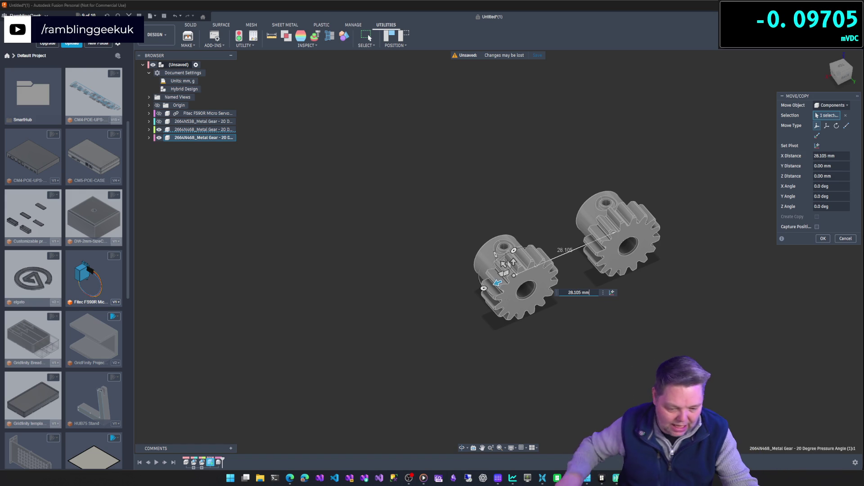
click(823, 238)
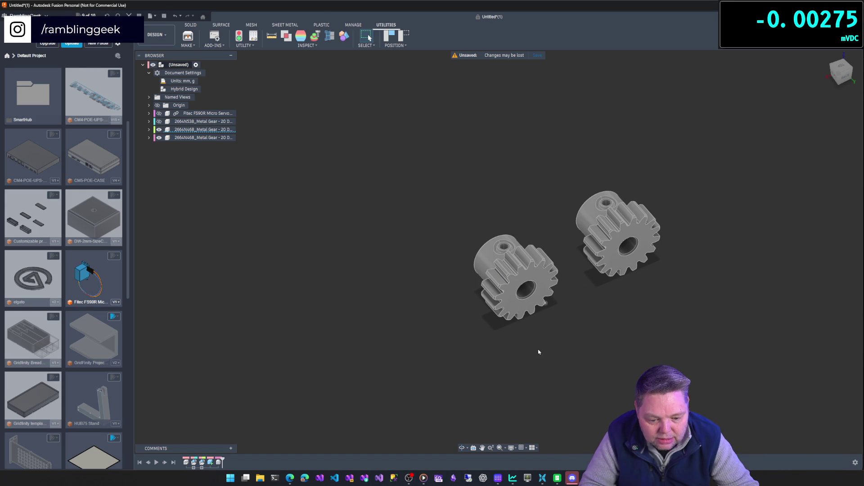
Extrude the copied gear's front face 5 mm outward as a Join, capturing the gears' positions.
shift+middle_drag(538, 351, 540, 290)
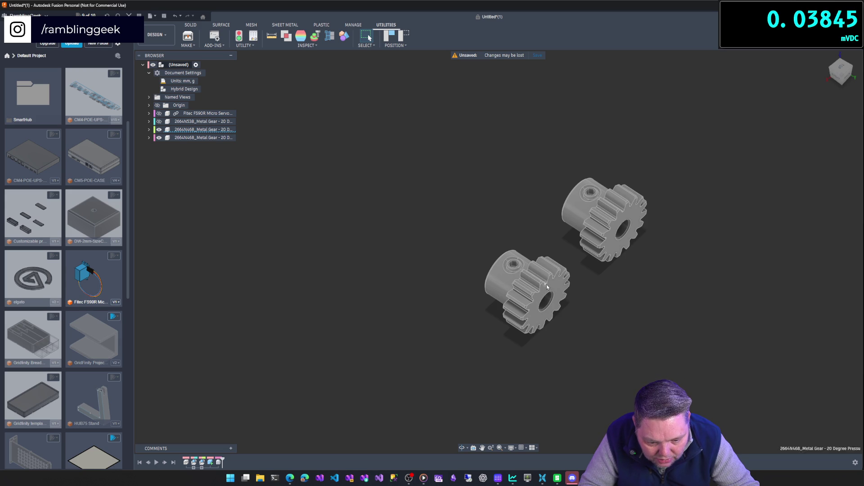
click(547, 293)
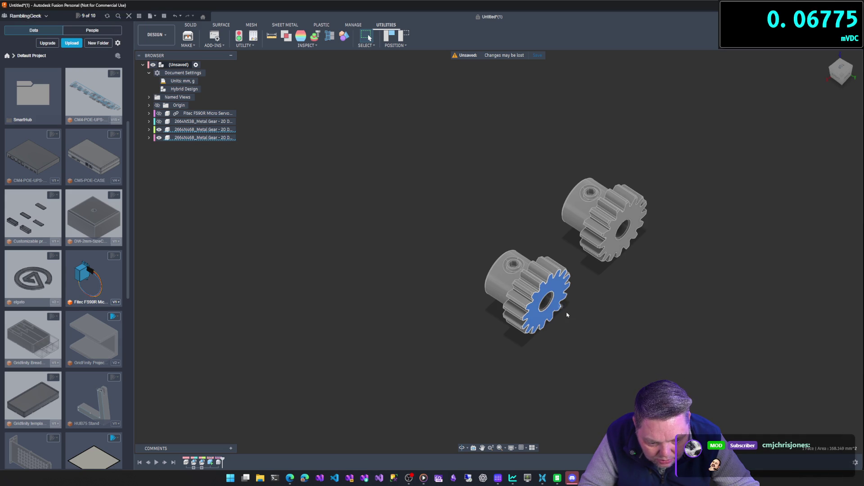
key(j)
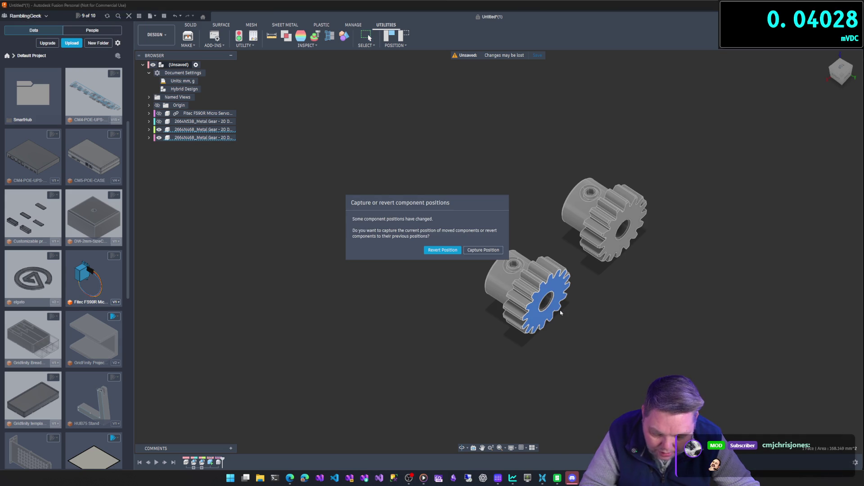
click(484, 250)
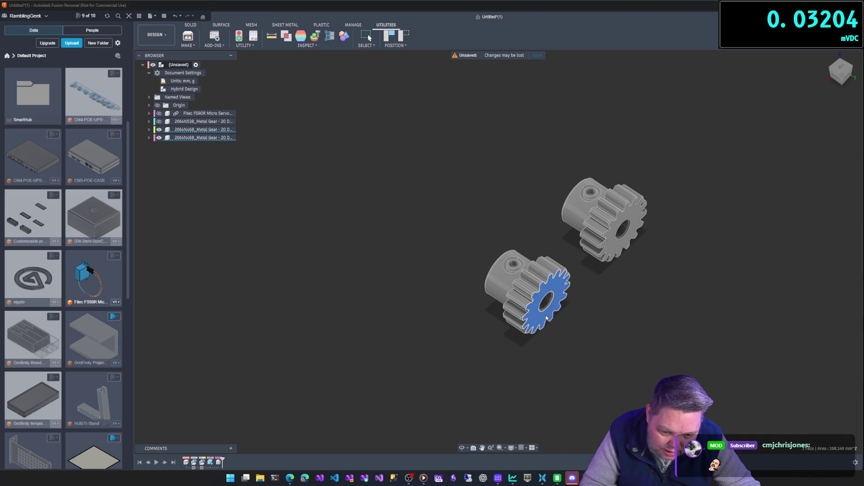
drag(552, 291, 570, 304)
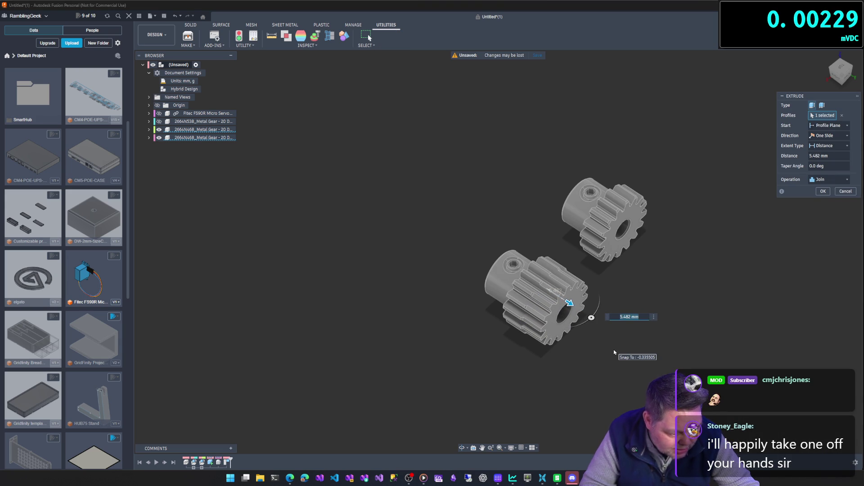
text(5)
key(Return)
key(Return)
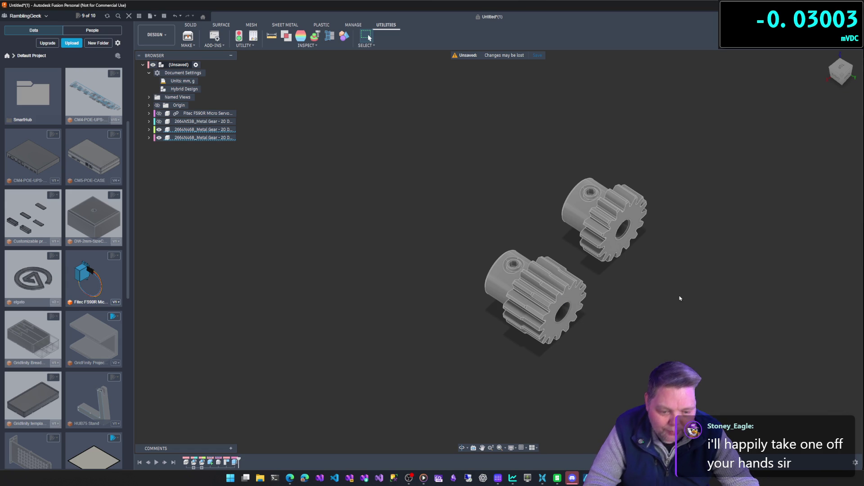
Rotate the copied gear -90° about its X axis with Move/Copy so it stands upright.
double_click(215, 139)
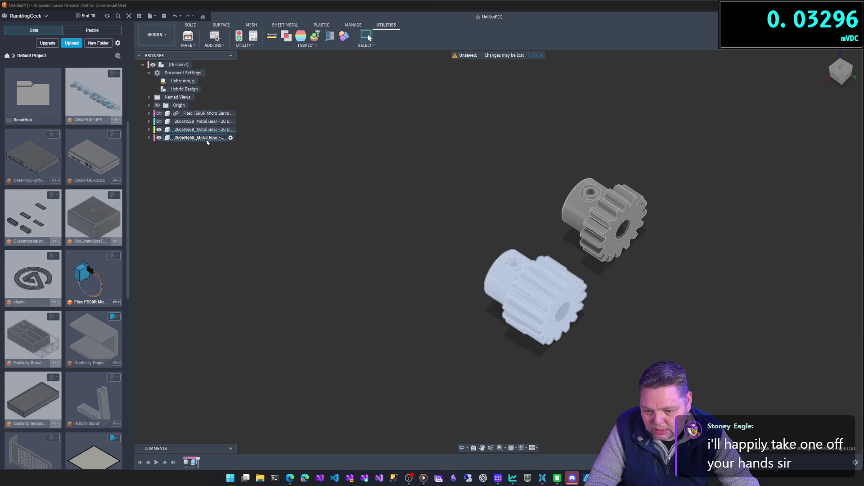
right_click(208, 139)
click(228, 163)
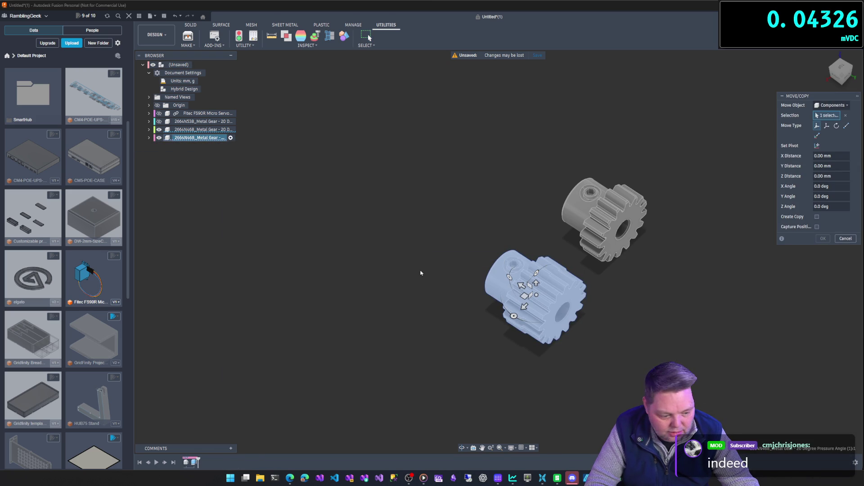
shift+middle_drag(428, 253, 439, 250)
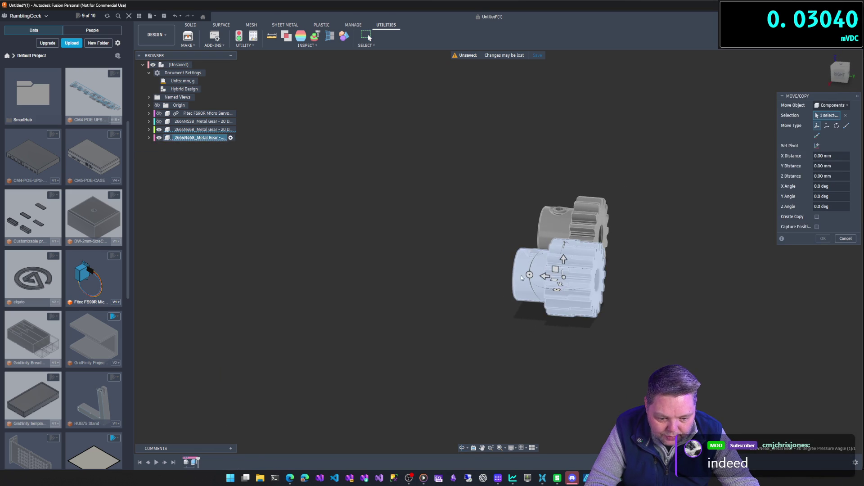
mouse_move(530, 274)
mouse_down()
mouse_move(602, 248)
mouse_move(570, 230)
mouse_up()
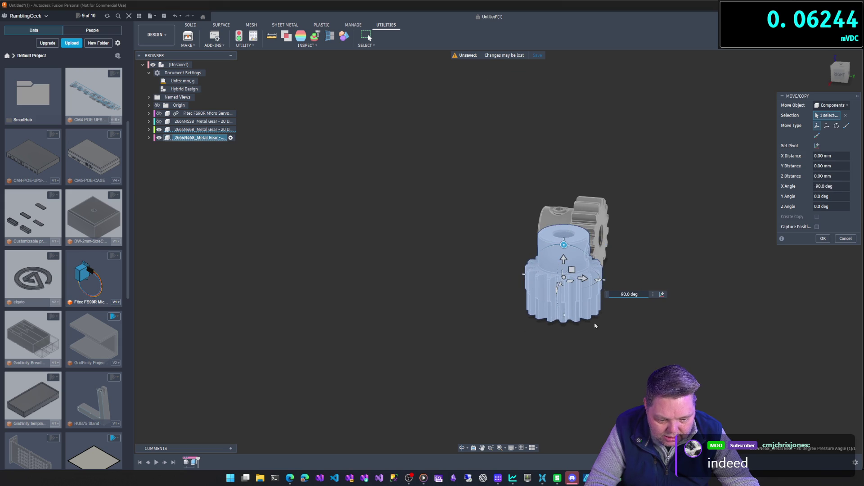
click(823, 238)
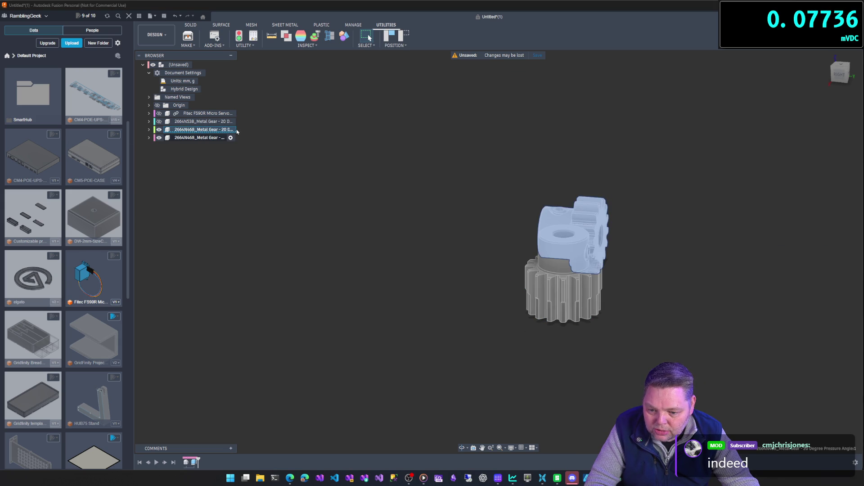
click(231, 131)
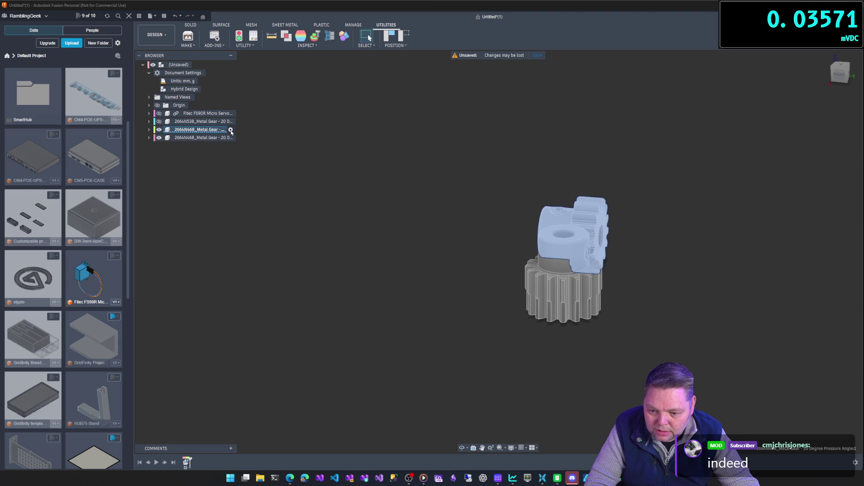
Rotate the original gear -90° about X and view both upright gears from above.
right_click(192, 131)
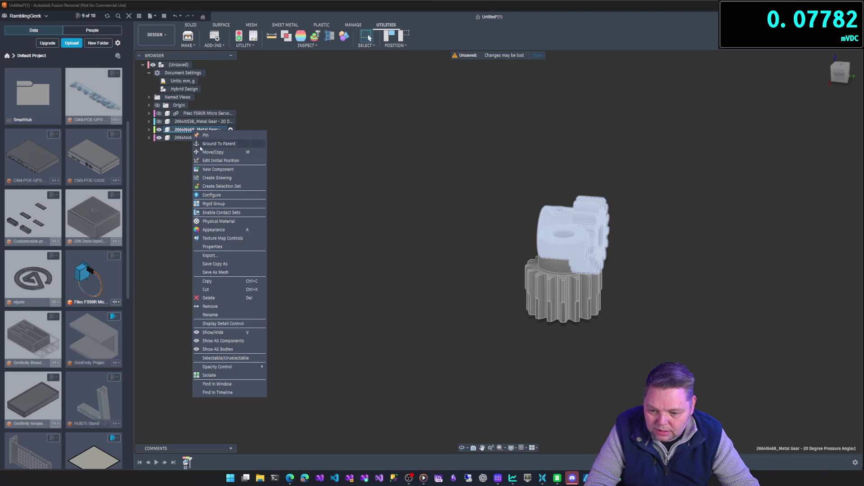
click(517, 245)
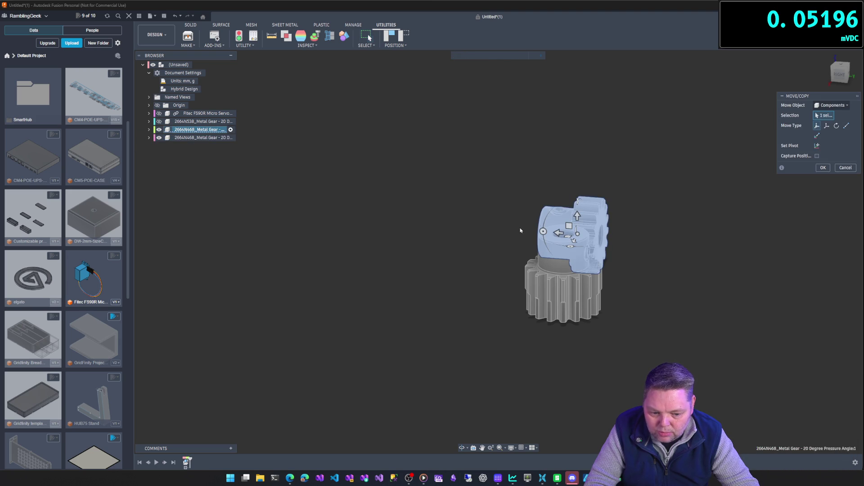
mouse_move(542, 232)
mouse_down()
mouse_move(572, 220)
mouse_move(584, 238)
mouse_up()
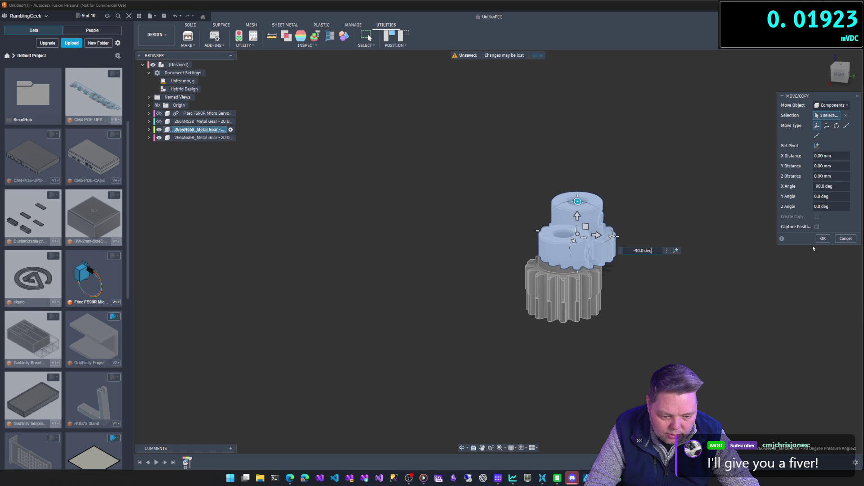
click(823, 239)
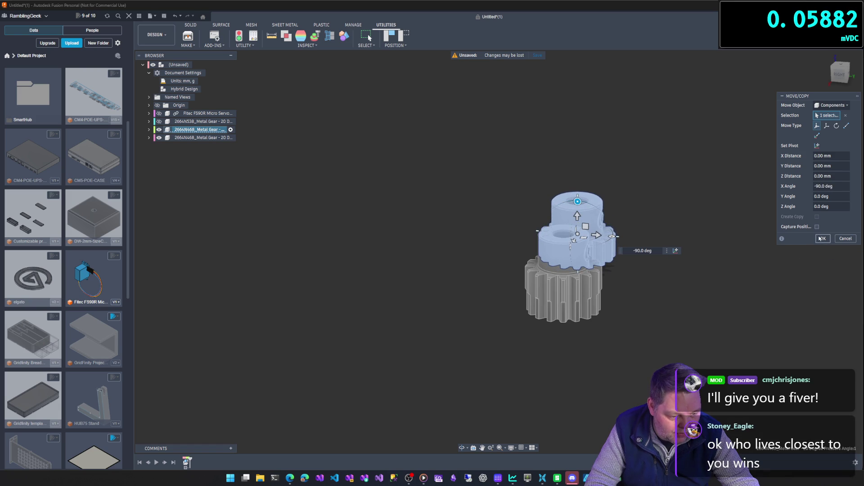
mouse_move(687, 301)
shift+middle_down()
mouse_move(570, 250)
mouse_move(585, 234)
mouse_move(570, 249)
mouse_move(585, 270)
shift+middle_up()
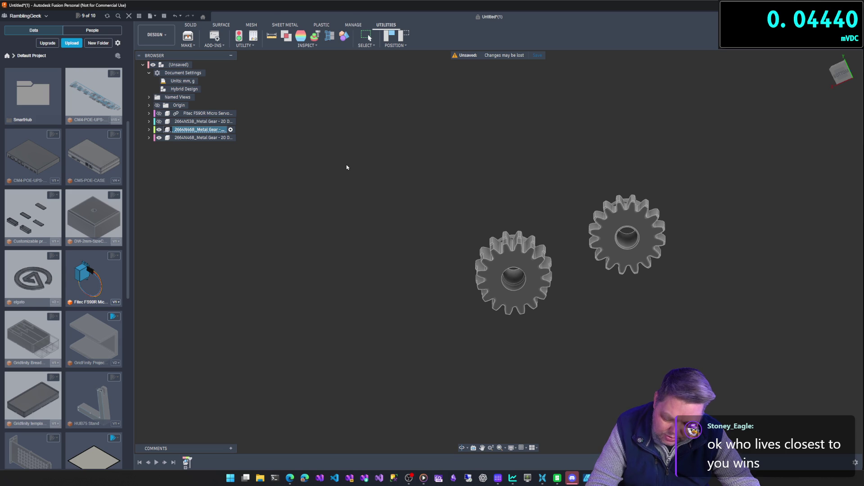
Close the Appearance panel and dismiss the command search list.
key(a)
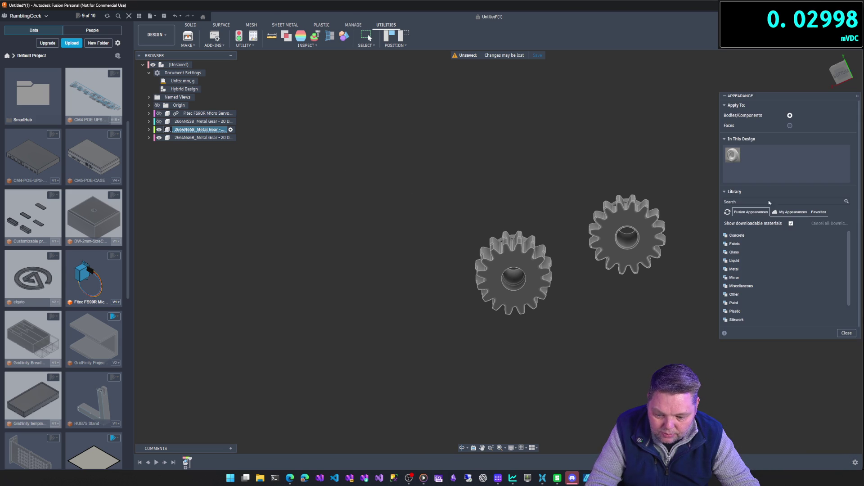
click(846, 333)
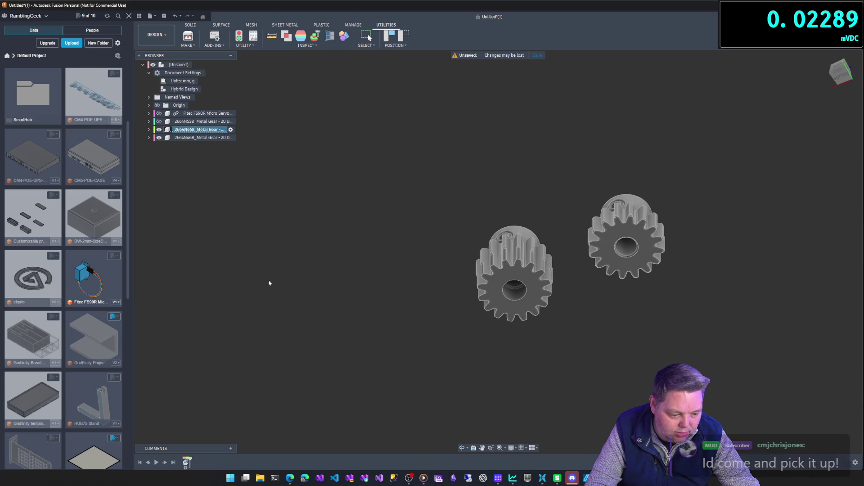
text(s)
text(a)
key(Escape)
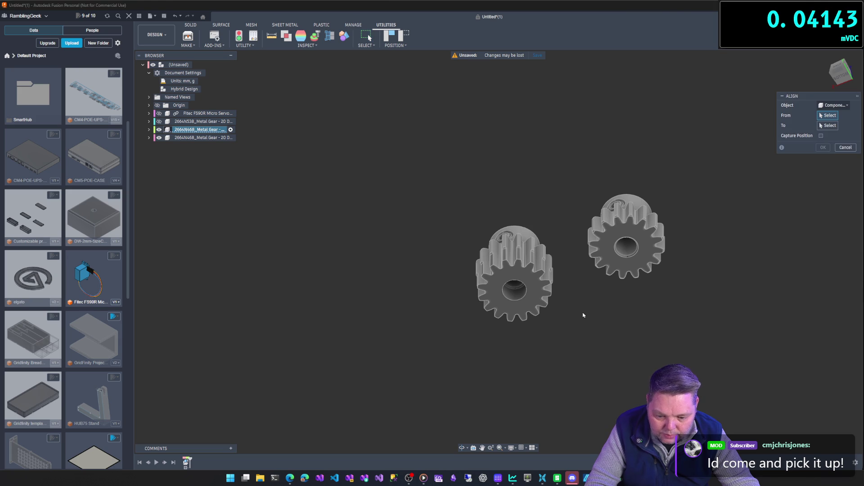
Align the right gear's face to the left gear's face so they sit level.
click(610, 249)
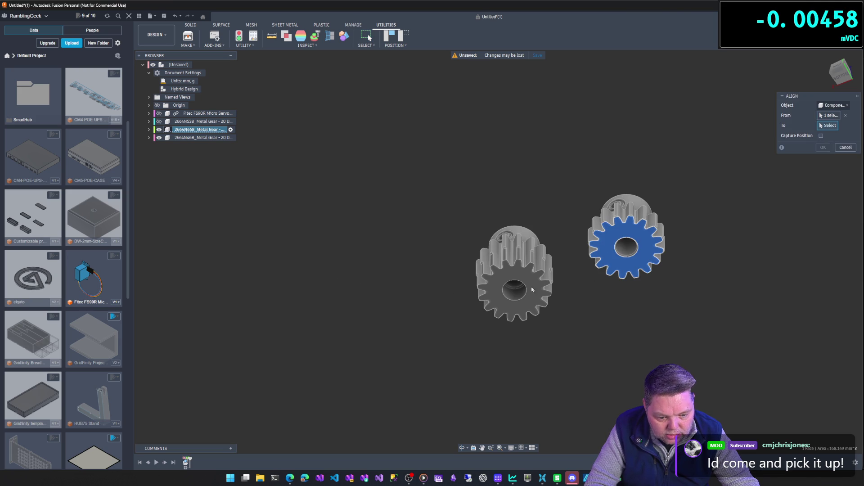
click(511, 282)
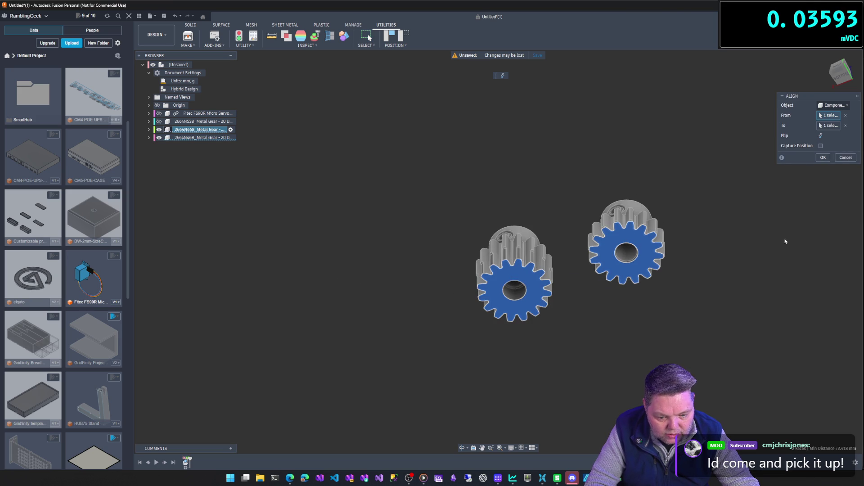
click(823, 157)
mouse_move(800, 162)
shift+middle_down()
mouse_move(769, 212)
mouse_move(742, 235)
mouse_move(760, 242)
shift+middle_up()
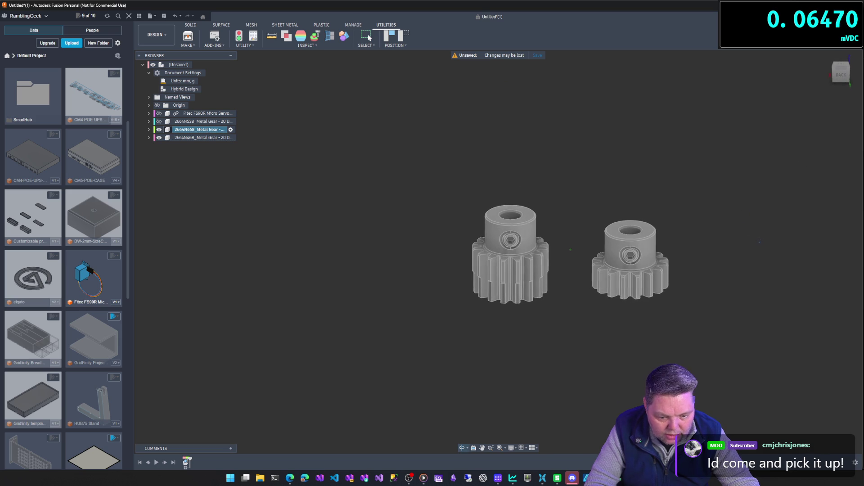
click(179, 65)
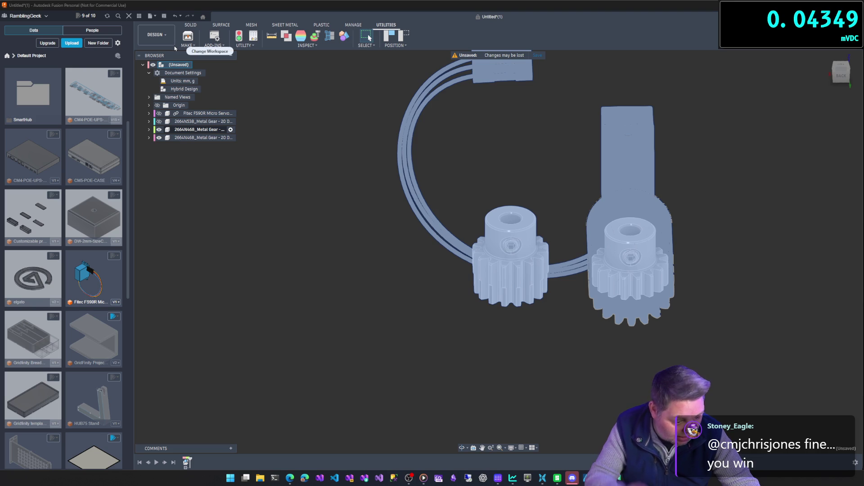
Open the 3D Print export for the selected design, targeting Bambu Studio as 3MF.
click(183, 40)
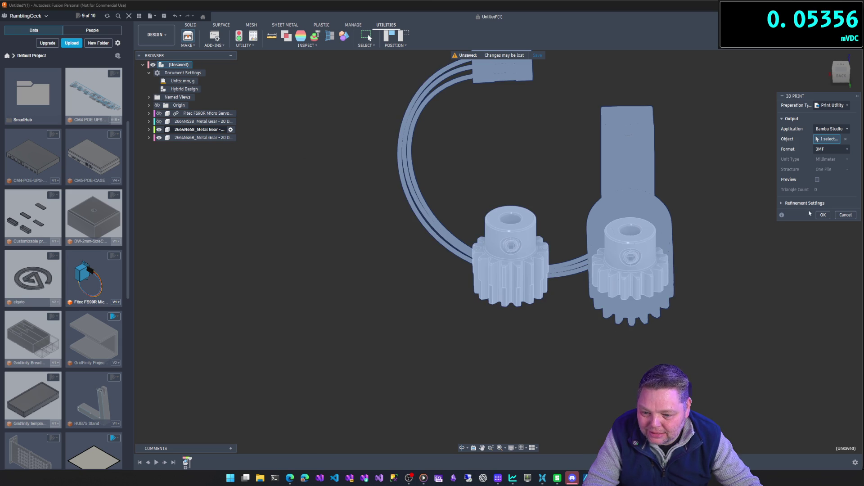
Restart the 3D Print export and send only the right gear body to Bambu Studio as 3MF.
click(846, 216)
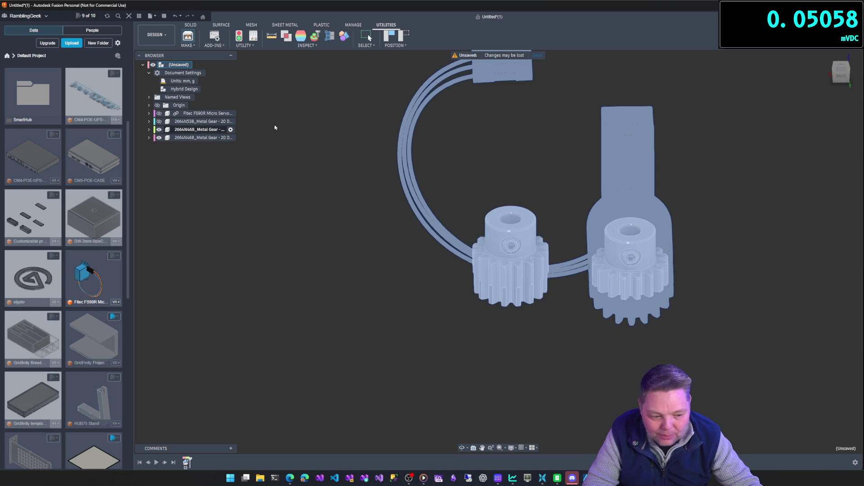
click(196, 64)
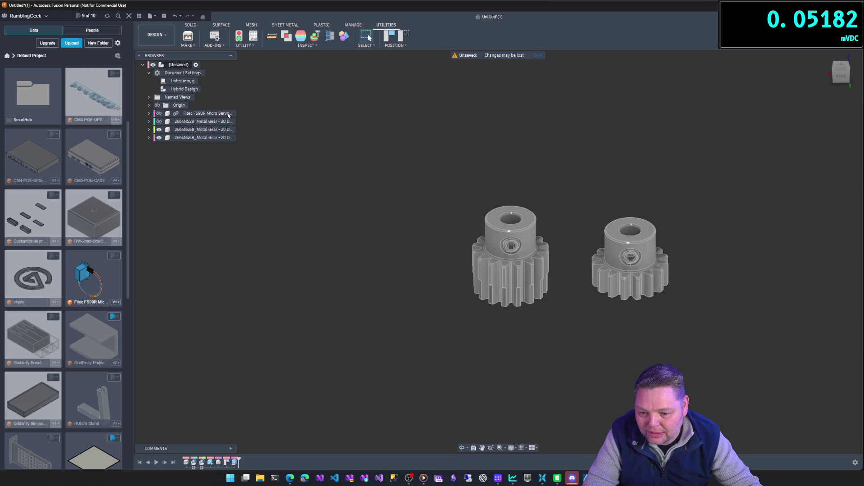
click(189, 38)
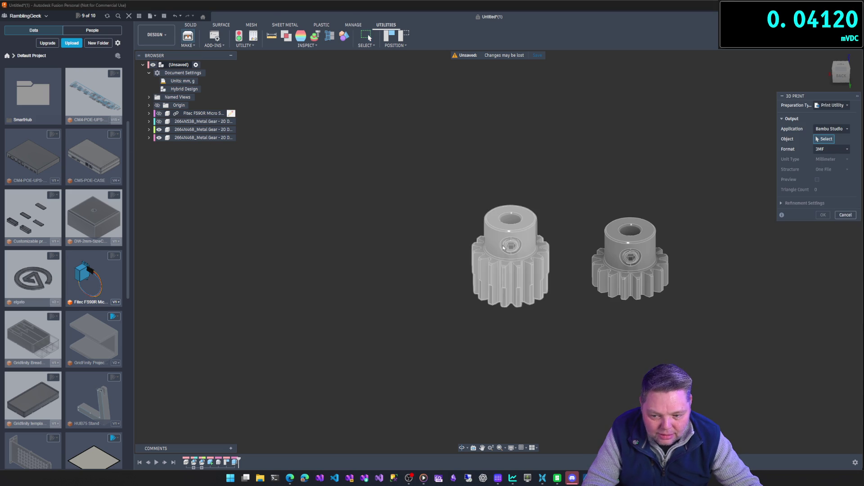
click(499, 234)
click(630, 261)
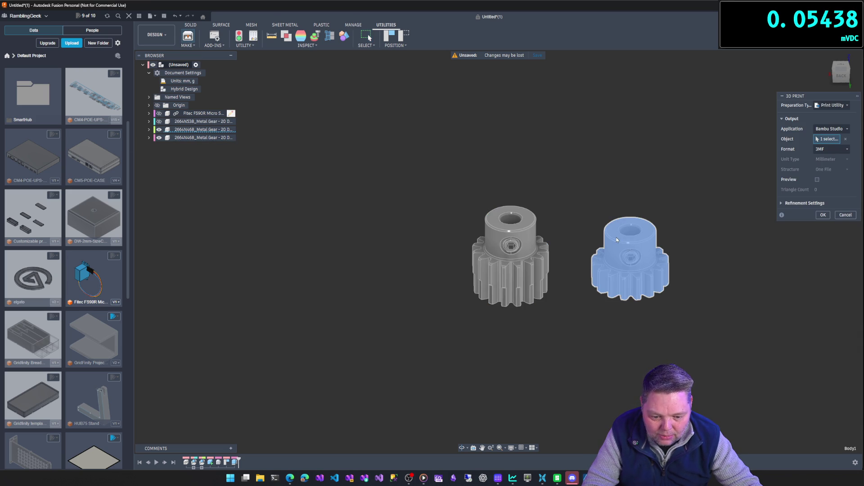
click(532, 242)
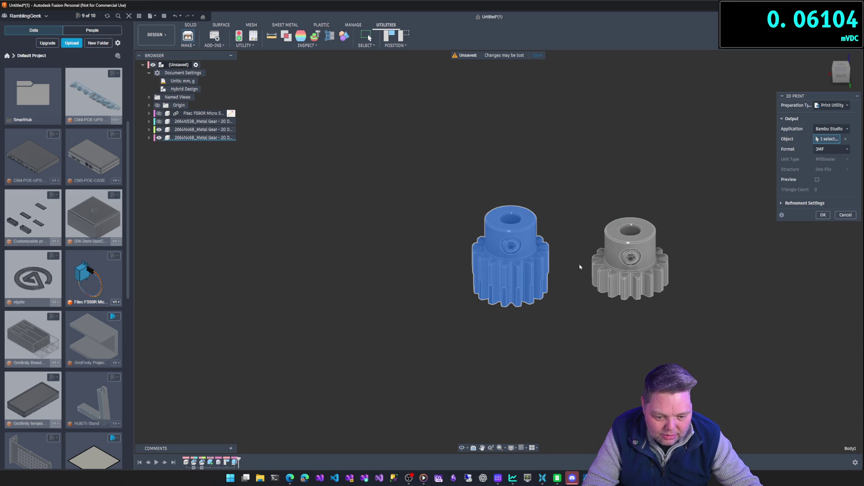
click(617, 256)
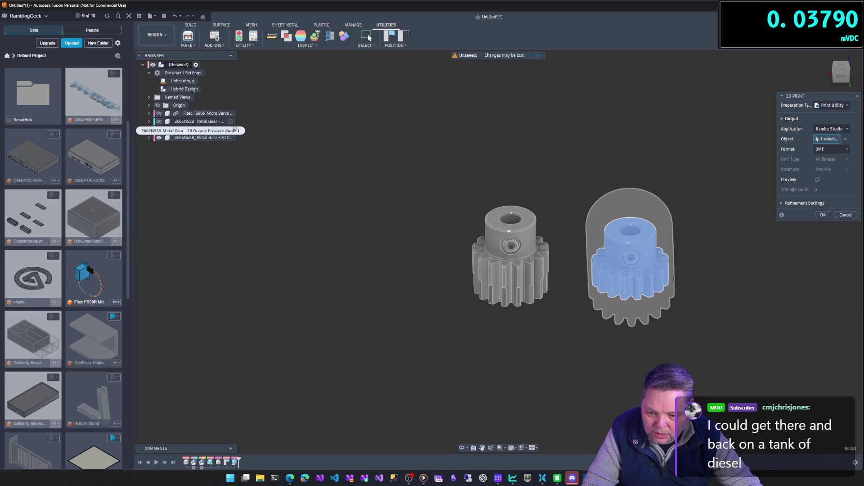
click(230, 122)
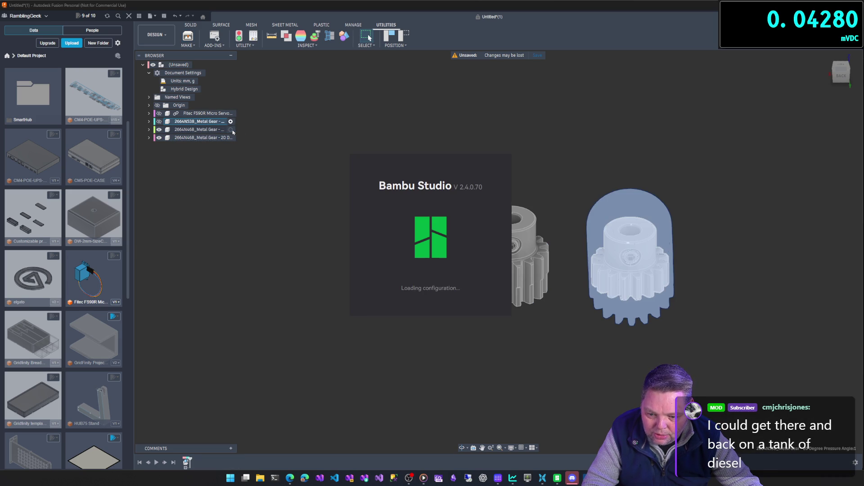
click(231, 130)
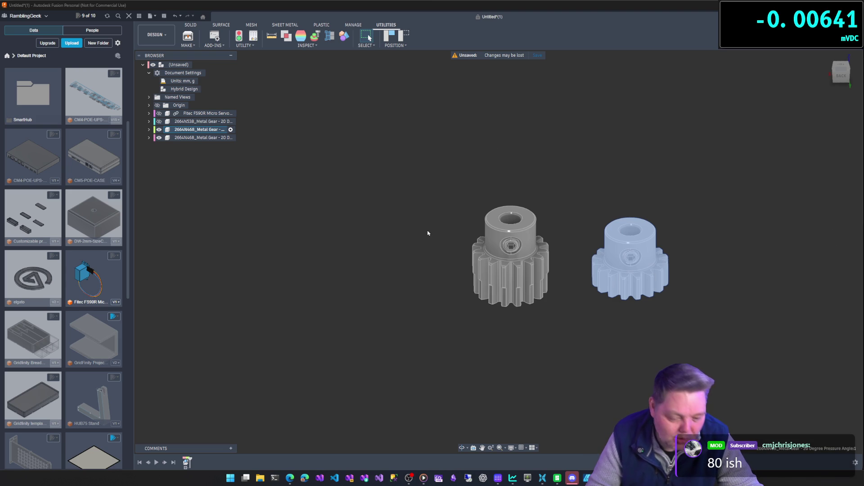
Clear the selection, orbit around the gears, and activate the (Unsaved) top-level design.
click(369, 174)
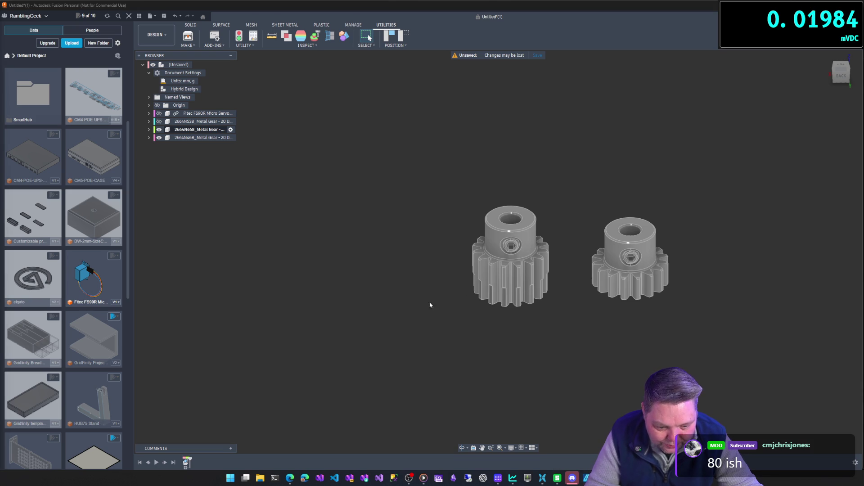
mouse_move(400, 309)
shift+middle_down()
mouse_move(411, 366)
mouse_move(363, 278)
mouse_move(366, 302)
shift+middle_up()
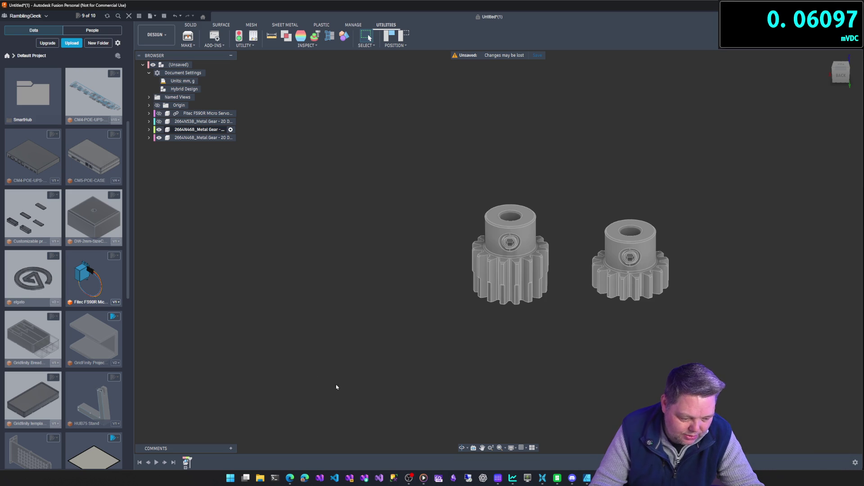
mouse_move(570, 249)
shift+middle_down()
mouse_move(570, 324)
mouse_move(564, 306)
mouse_move(608, 270)
mouse_move(639, 355)
shift+middle_up()
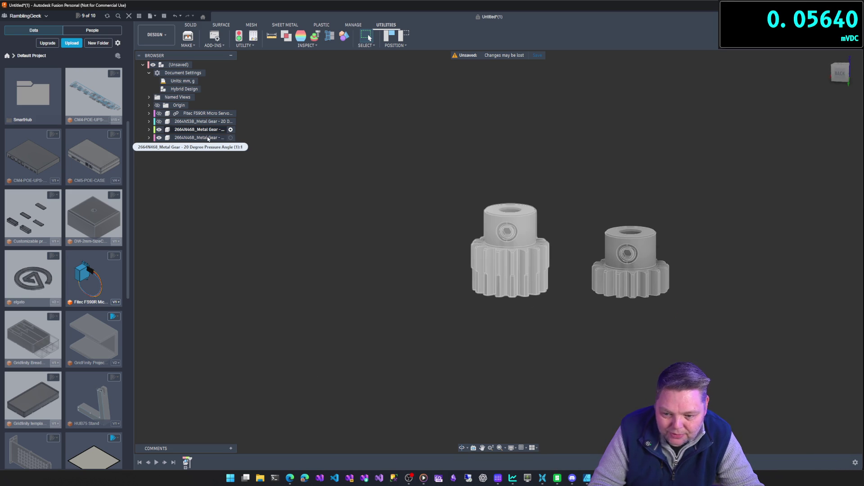
click(231, 138)
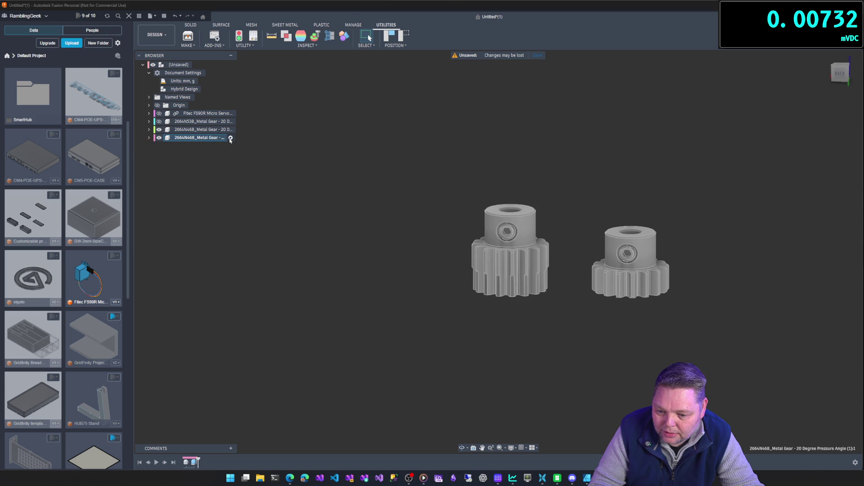
click(188, 66)
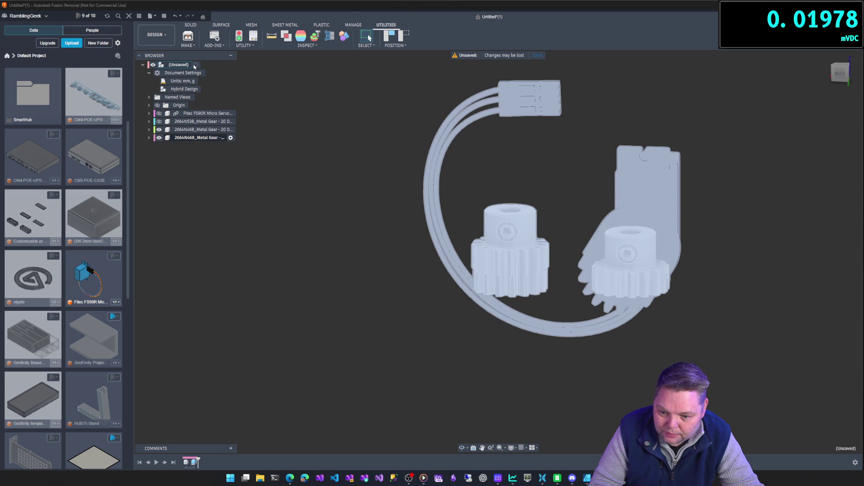
click(197, 66)
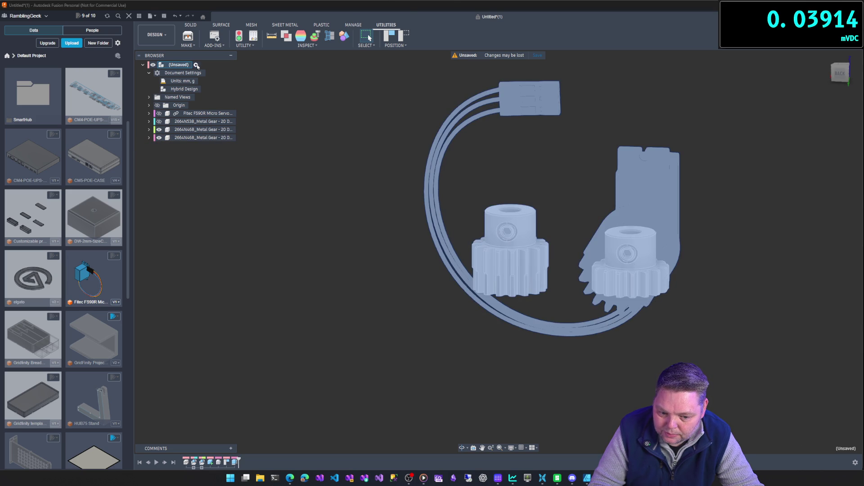
Deselect everything and bring up Bambu Studio showing the 17.77 x 17.77 x 14 mm gear.
click(273, 99)
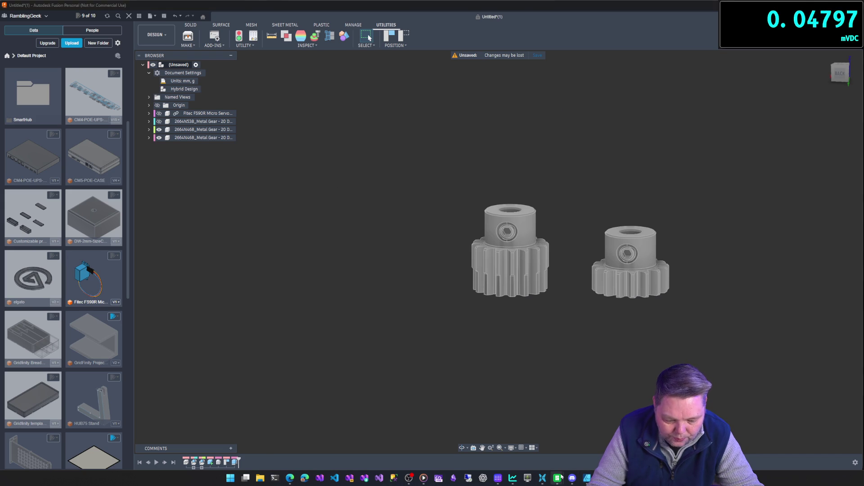
mouse_move(558, 478)
click(602, 447)
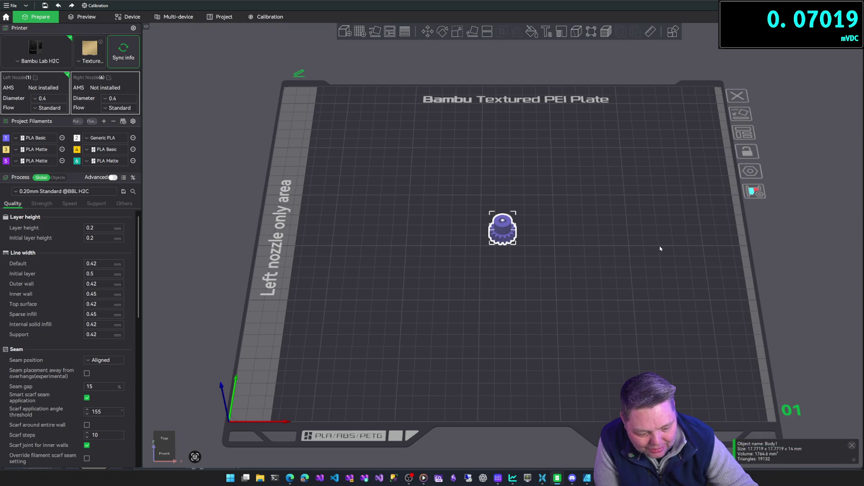
Accept loading the second gear as one multi-part object in Bambu Studio, then return to Fusion.
key(alt+Tab)
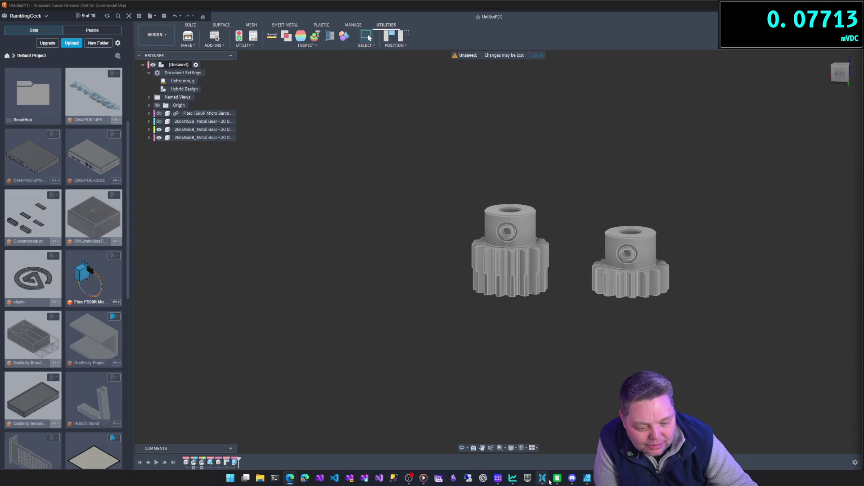
mouse_move(557, 478)
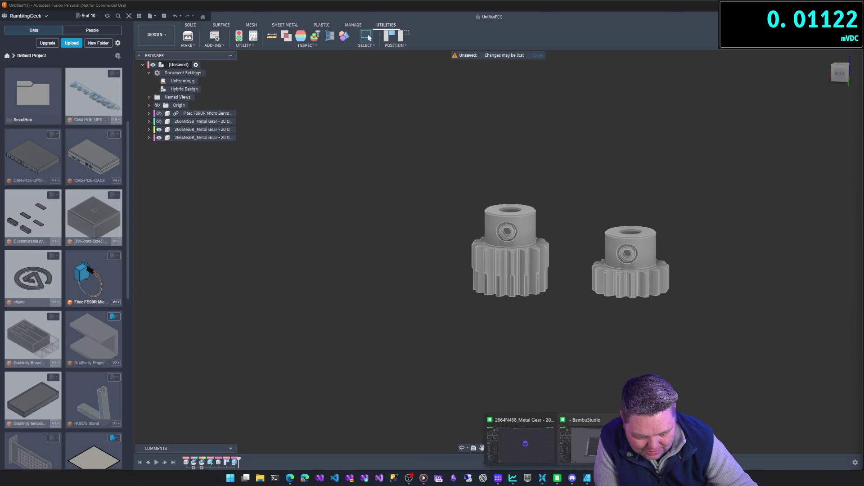
click(571, 452)
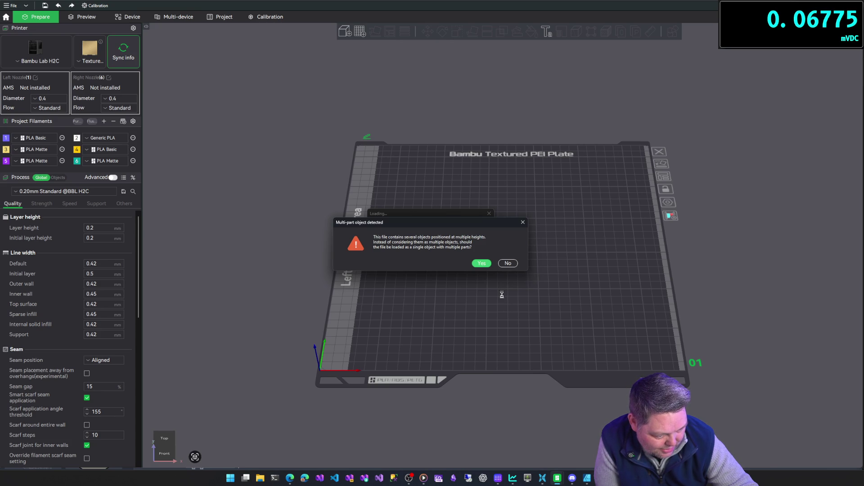
click(484, 263)
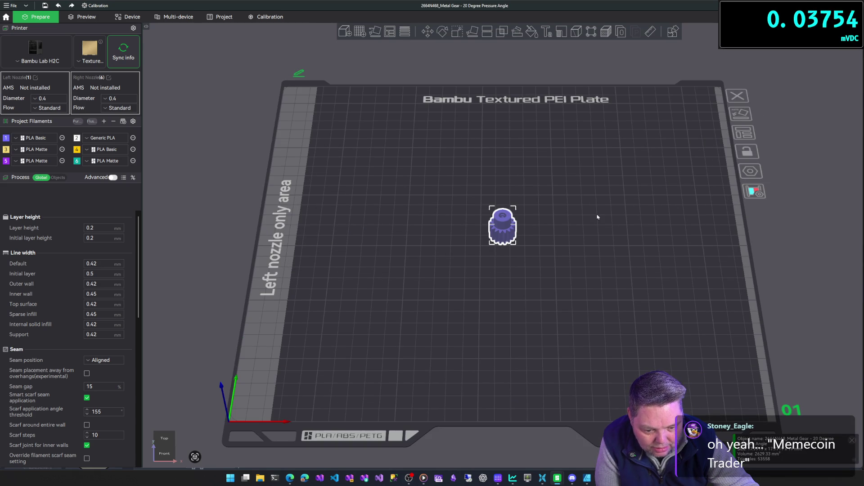
key(alt+Tab)
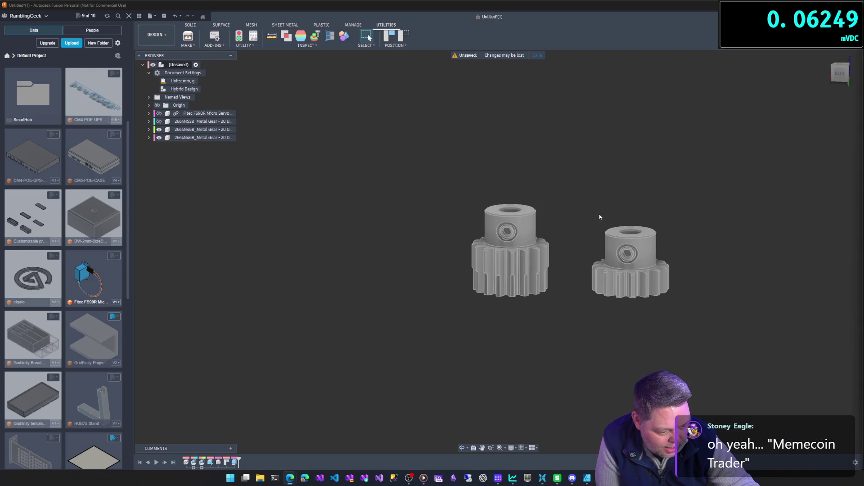
right_click(557, 481)
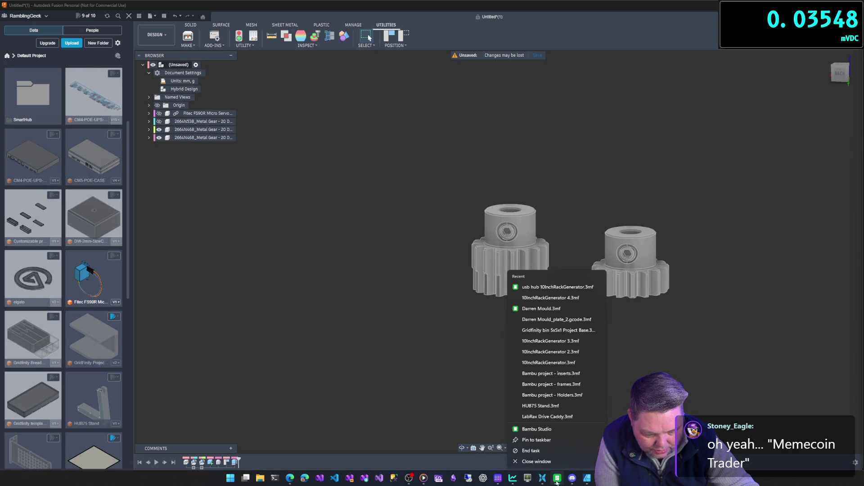
Choose the root assembly as the 3D Print object and send it to Bambu Studio as 3MF.
click(549, 460)
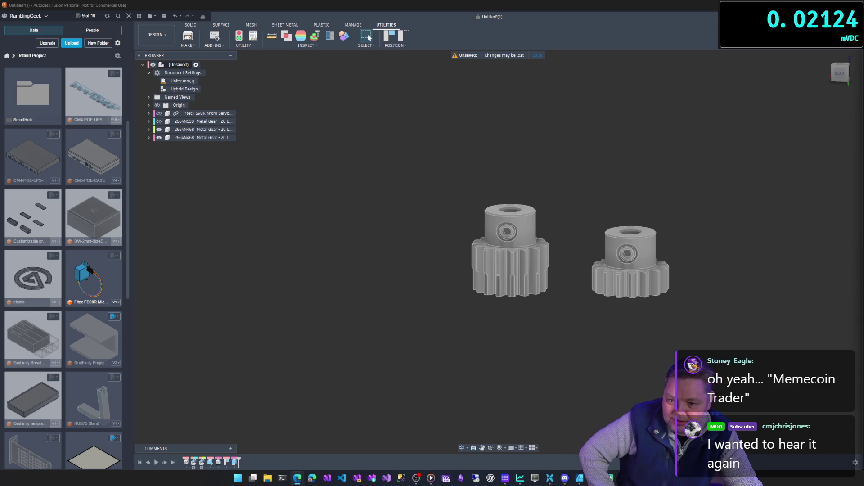
click(188, 36)
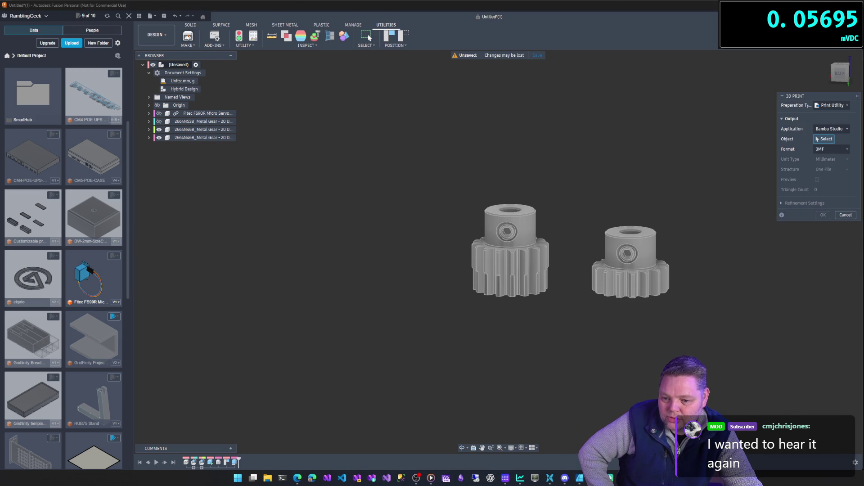
click(509, 252)
click(608, 267)
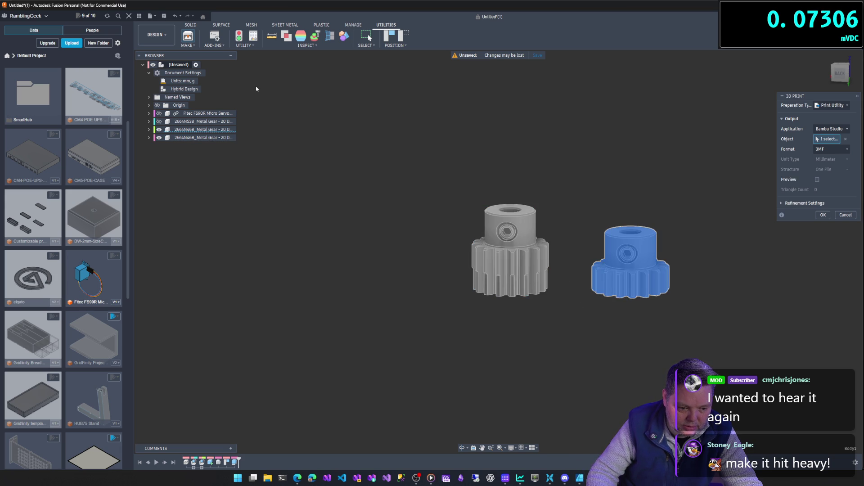
click(178, 65)
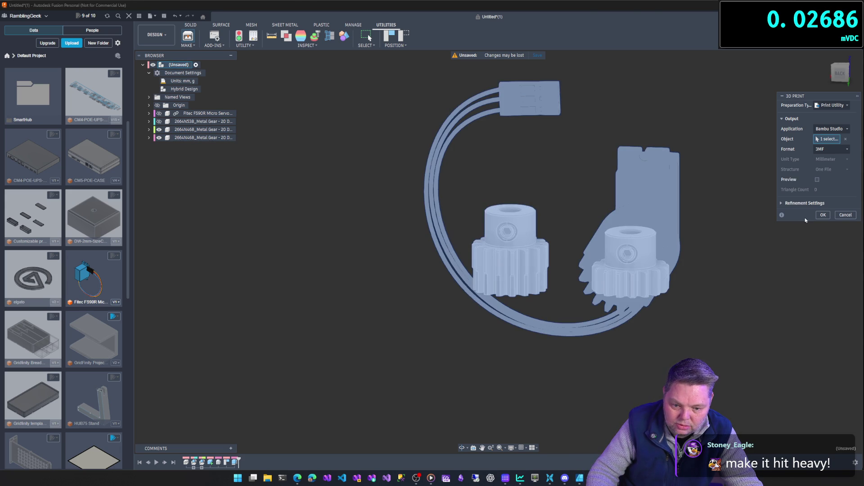
click(823, 216)
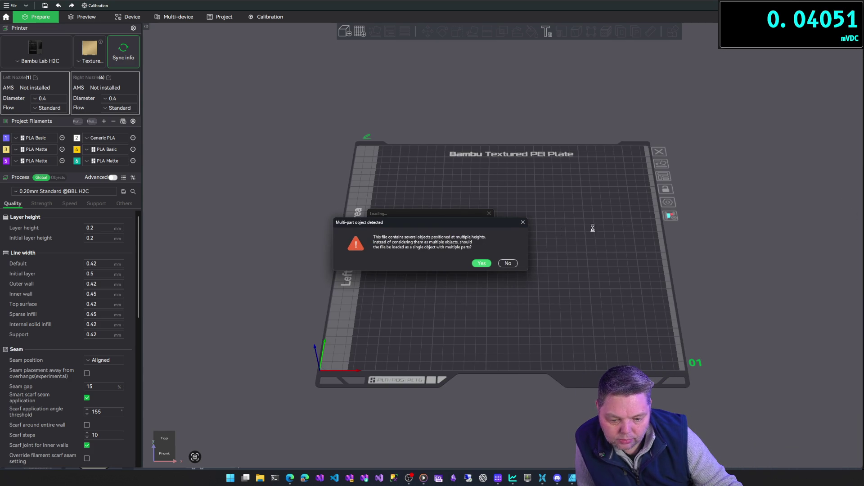
Load the exported gear file's parts as separate objects instead of one multi-part object.
click(508, 263)
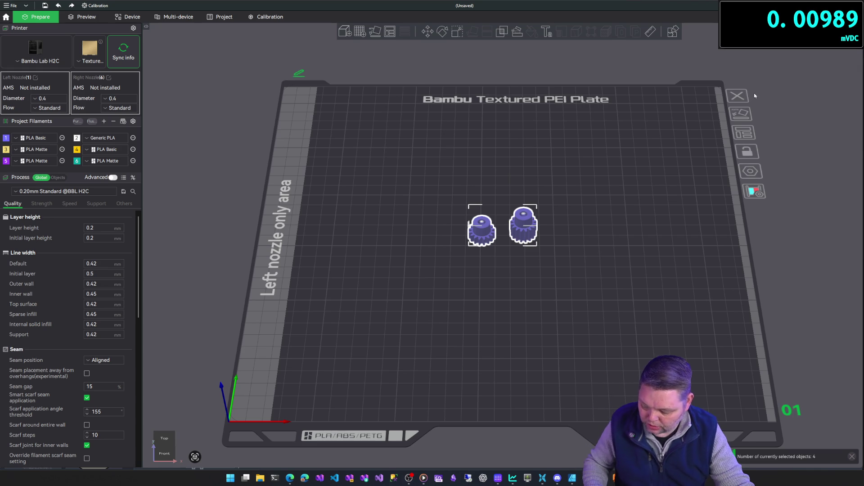
Sync the printer's 0.4 mm nozzle info and slice both gears (23m59s, 3.89 g PLA).
drag(752, 93, 795, 180)
mouse_move(788, 234)
mouse_down()
mouse_move(789, 201)
mouse_move(783, 214)
mouse_up()
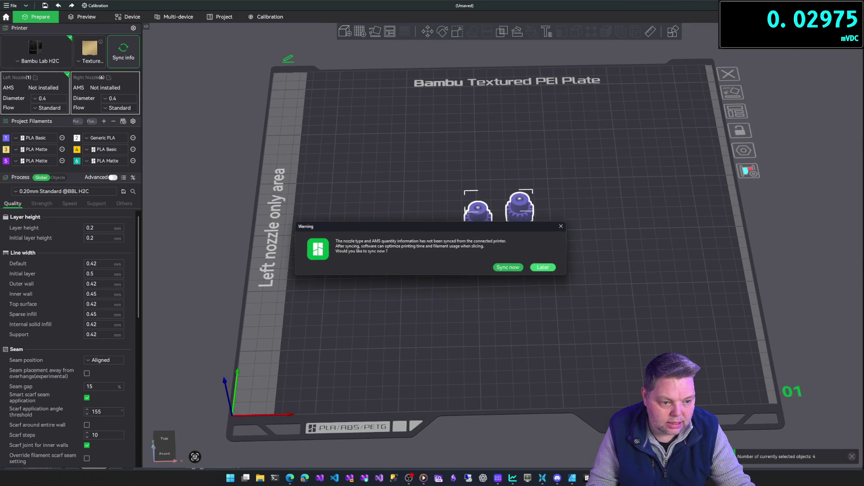
click(520, 267)
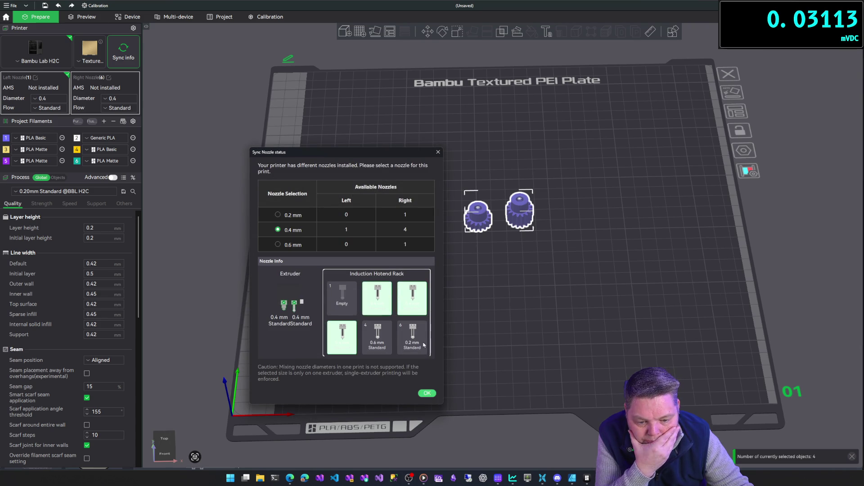
click(427, 392)
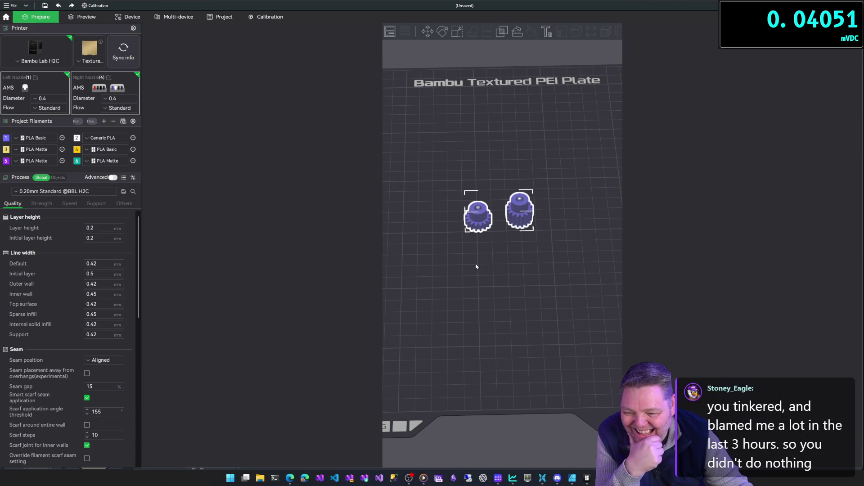
click(478, 267)
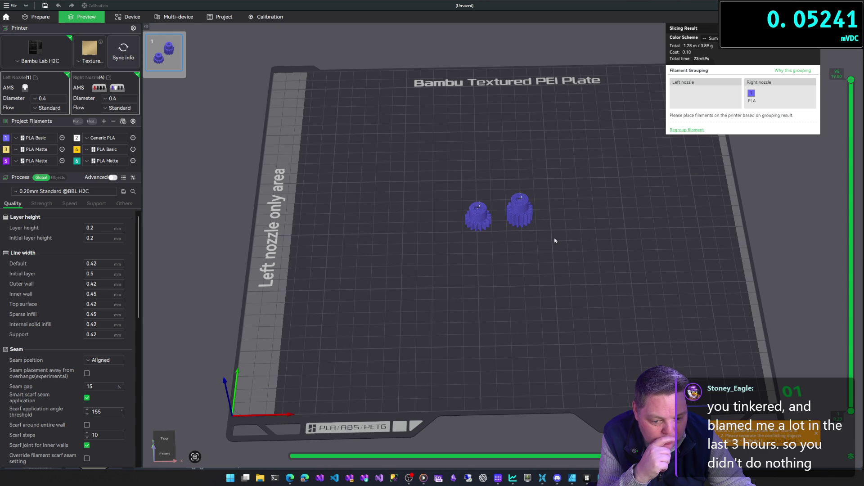
Back in Prepare, drag the right gear off its hidden setscrew part.
click(57, 16)
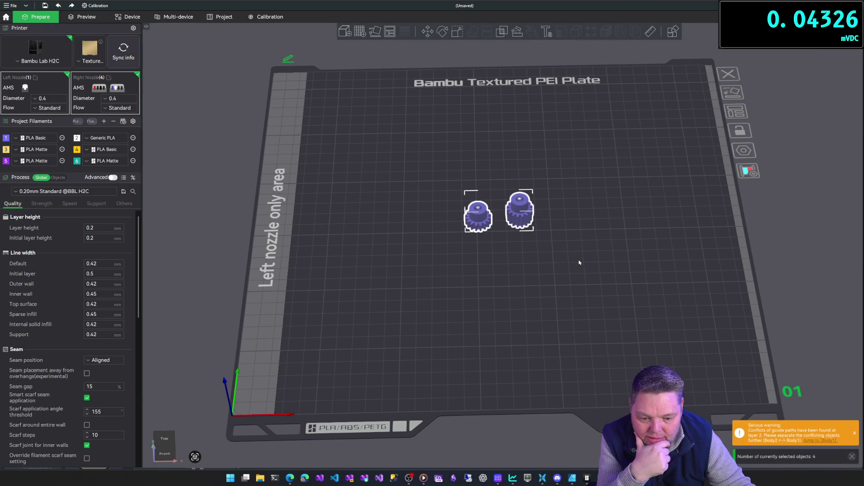
click(549, 246)
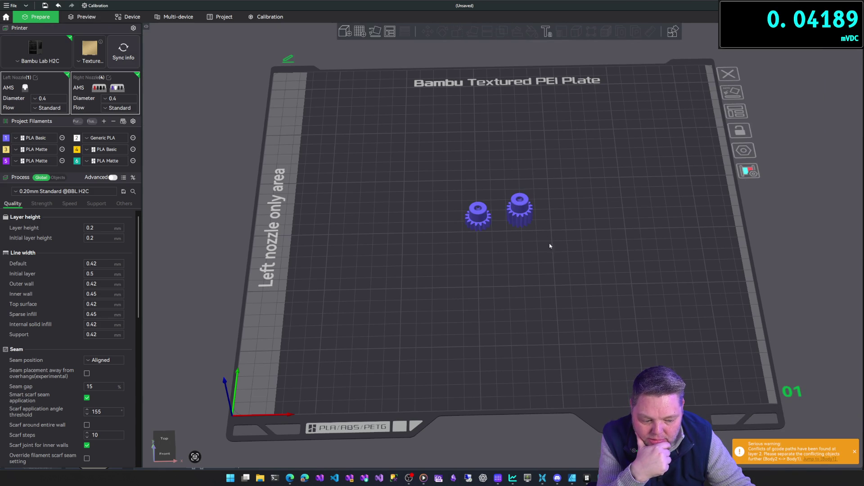
click(526, 215)
drag(525, 215, 561, 213)
scroll(447, 238, up, 2)
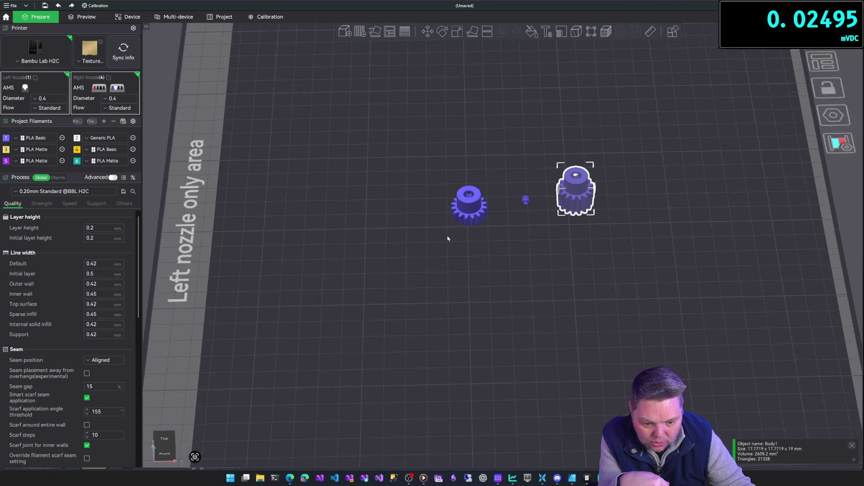
key(1)
scroll(535, 231, up, 1)
scroll(534, 230, up, 1)
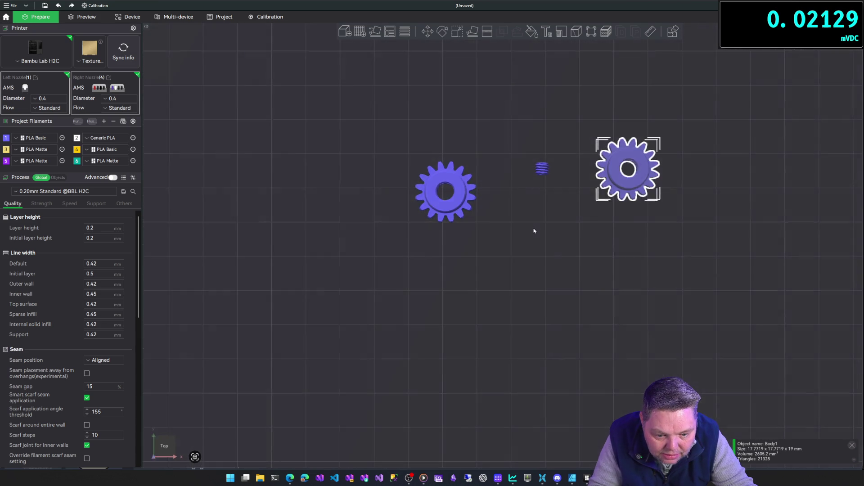
key(0)
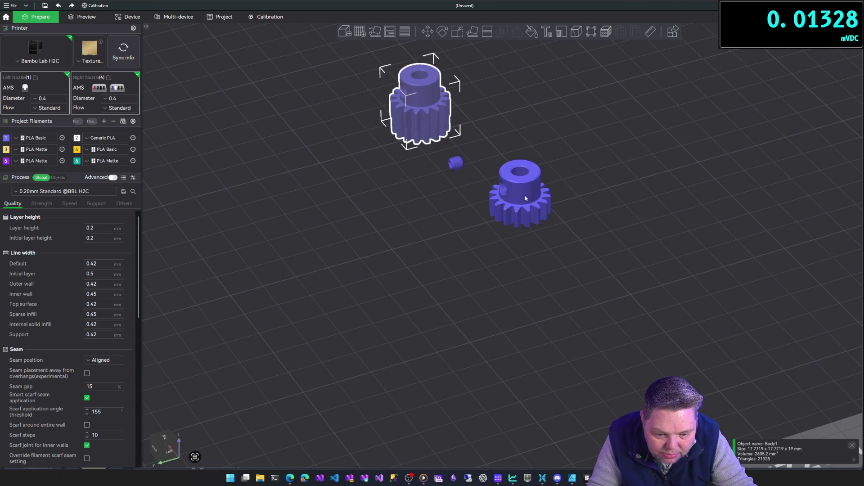
drag(527, 197, 568, 176)
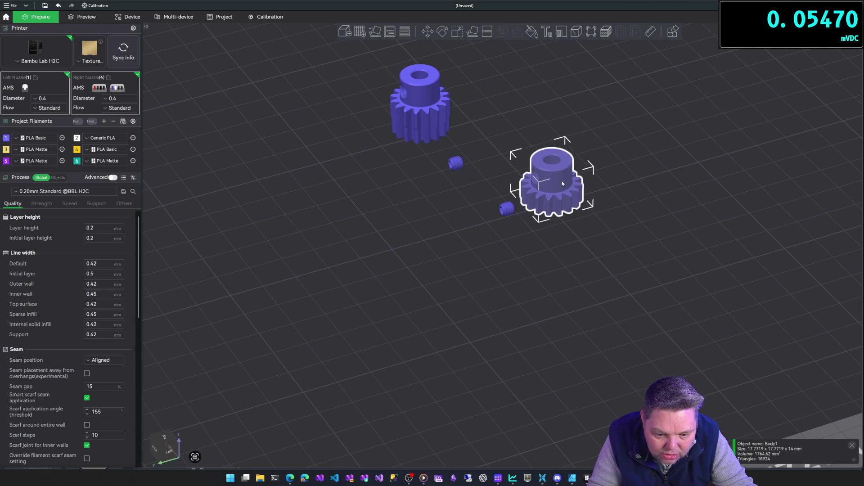
Delete both small setscrew parts, move the right gear back, and re-slice the plate.
click(507, 208)
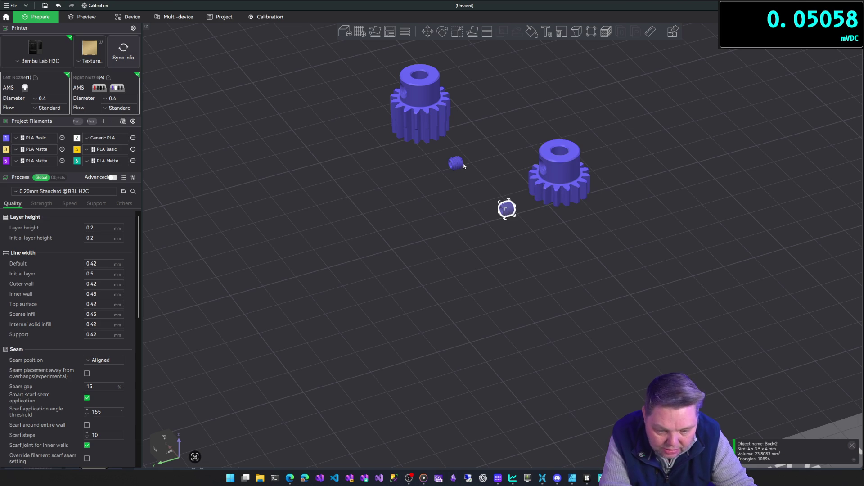
key(Delete)
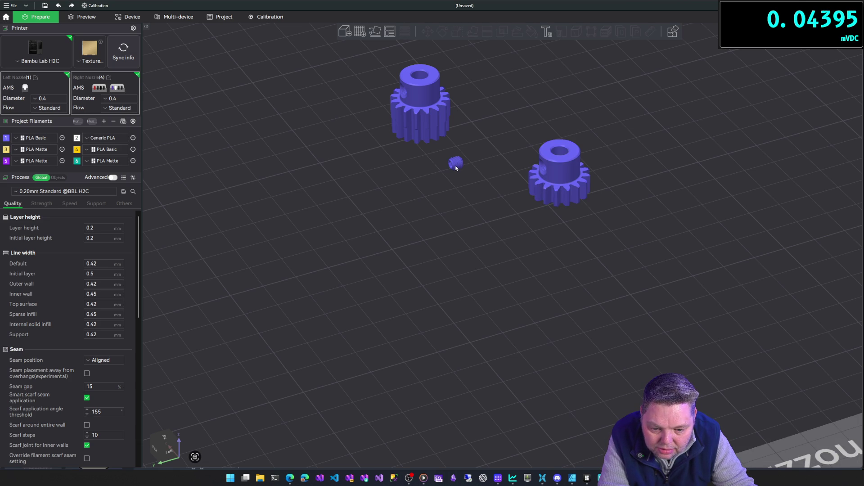
click(456, 167)
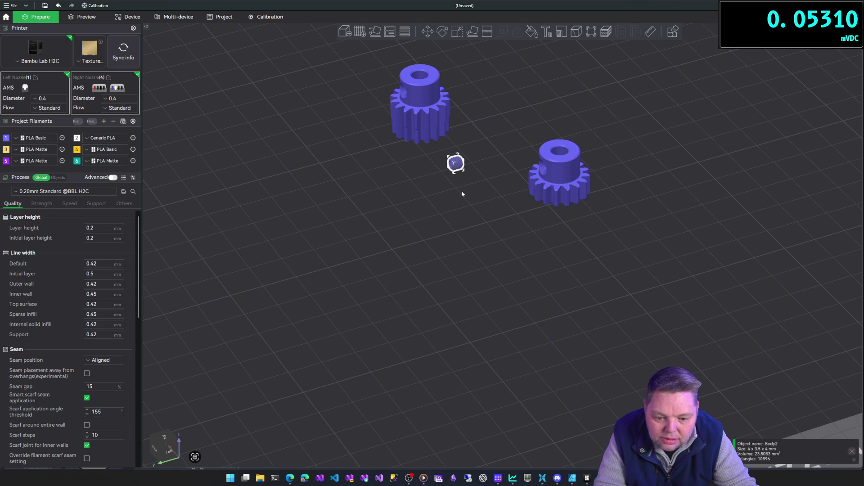
key(Delete)
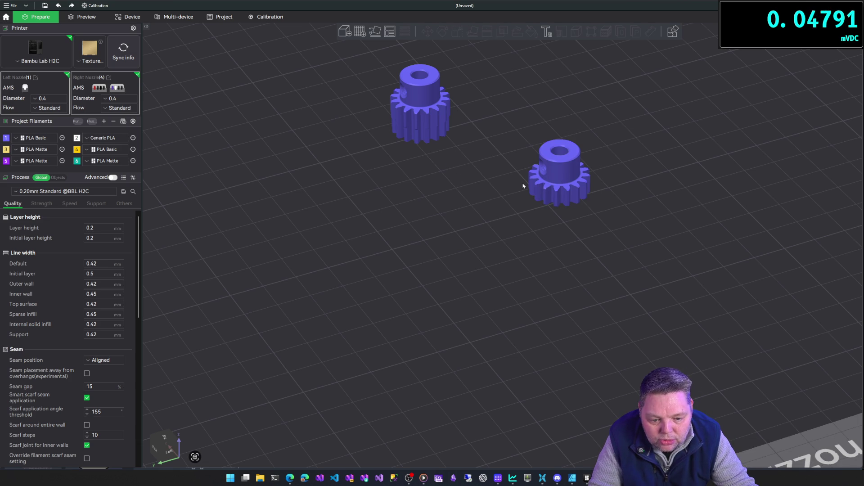
drag(523, 185, 480, 195)
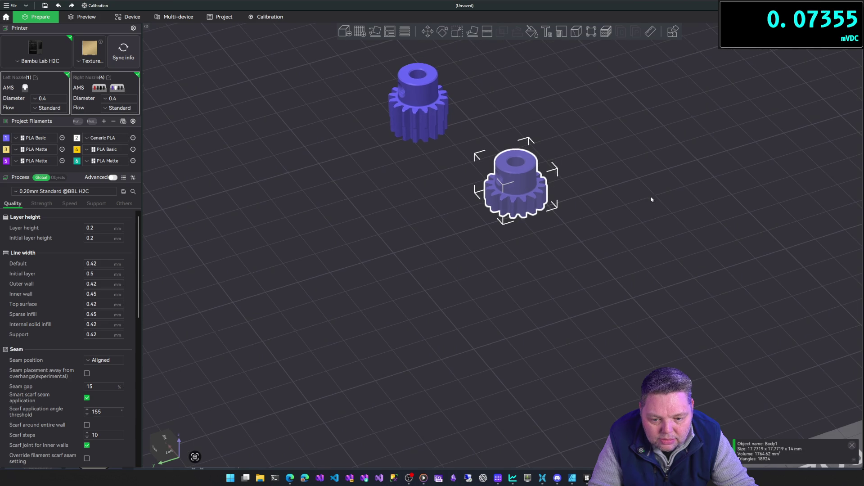
right_drag(652, 198, 627, 201)
mouse_move(627, 200)
shift+mouse_down()
mouse_move(603, 212)
mouse_move(671, 209)
shift+mouse_up()
mouse_move(671, 209)
right_down()
mouse_move(652, 218)
mouse_move(679, 205)
right_up()
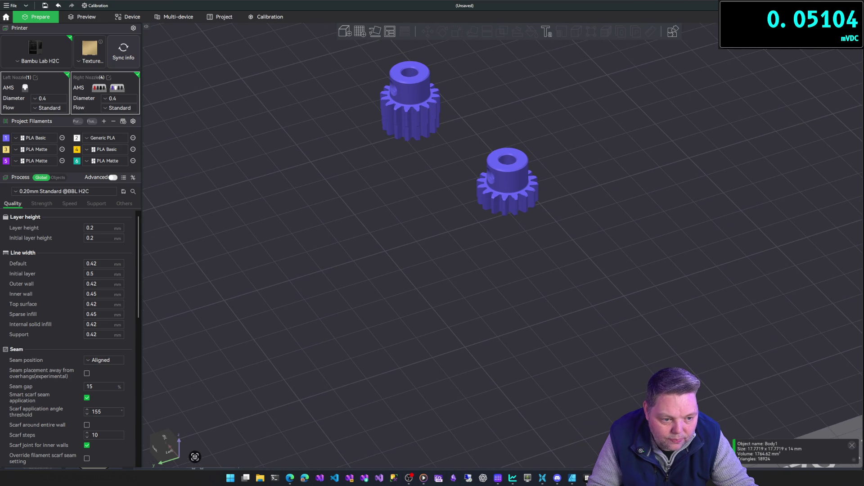
key(ctrl+r)
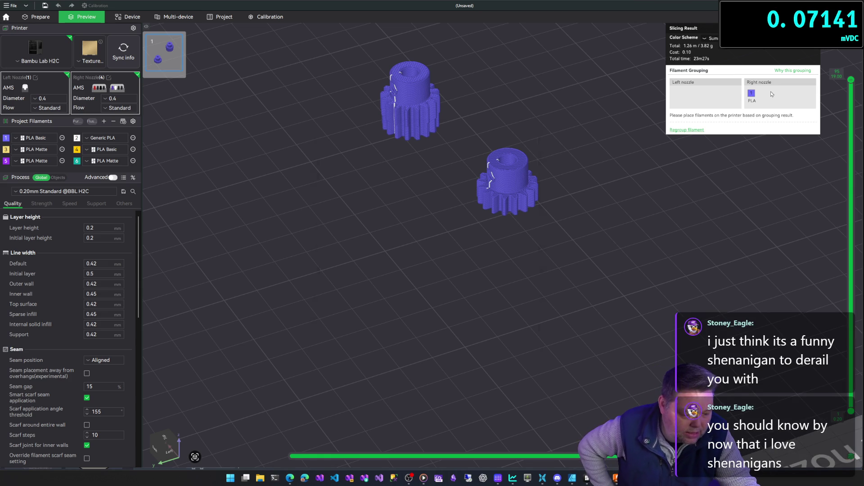
Send the 23m27s, 3.82 g gear print job to the Bambu Lab H2C printer.
key(ctrl+p)
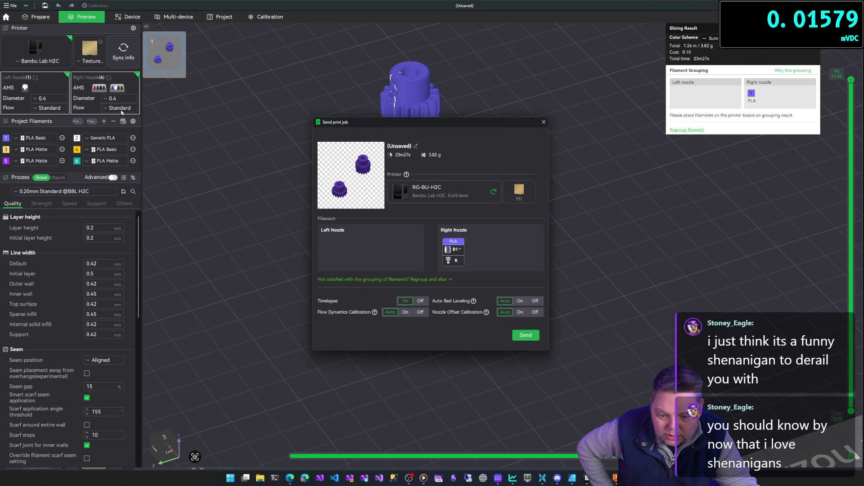
click(525, 336)
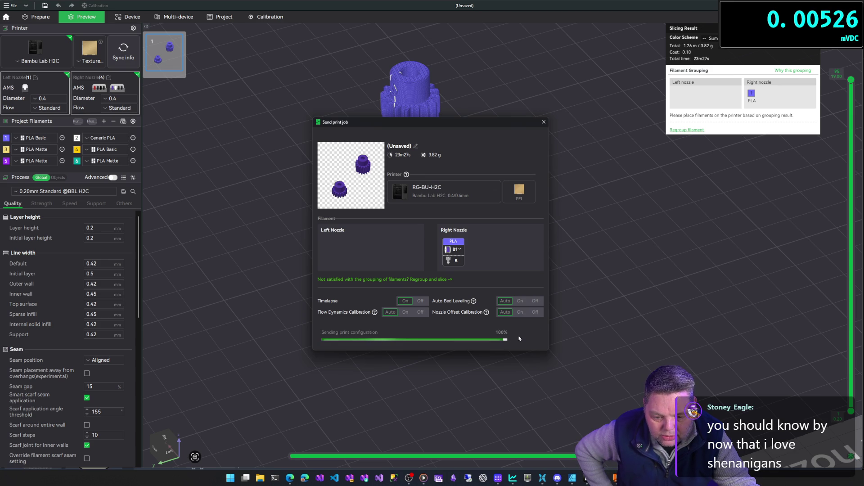
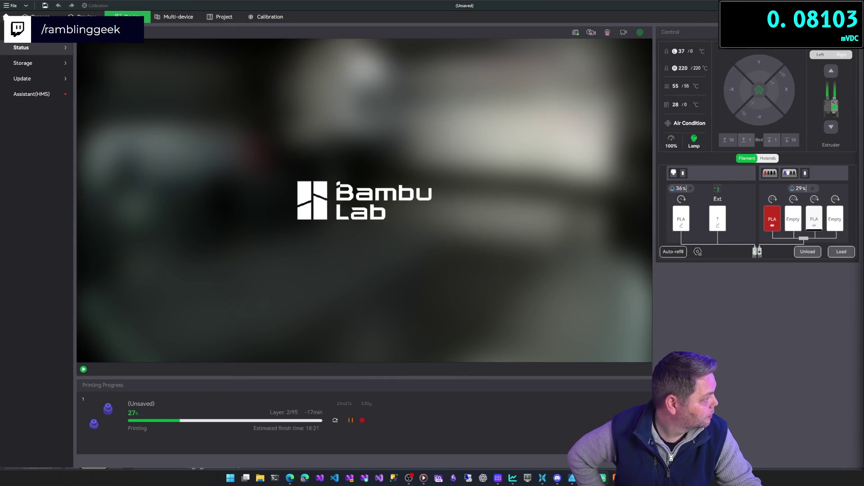
Orbit the gear design in Fusion to view the gears from another angle.
key(alt+Tab)
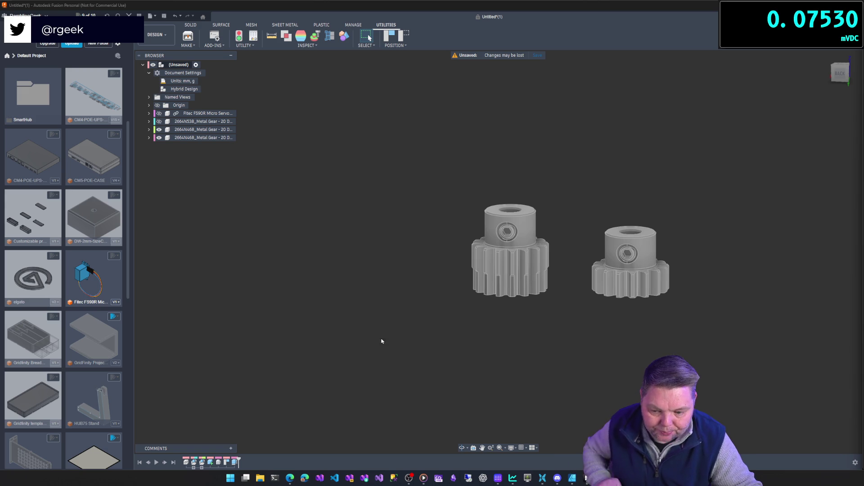
mouse_move(460, 311)
shift+middle_down()
mouse_move(457, 296)
mouse_move(459, 318)
mouse_move(453, 275)
mouse_move(473, 268)
mouse_move(468, 288)
mouse_move(477, 238)
shift+middle_up()
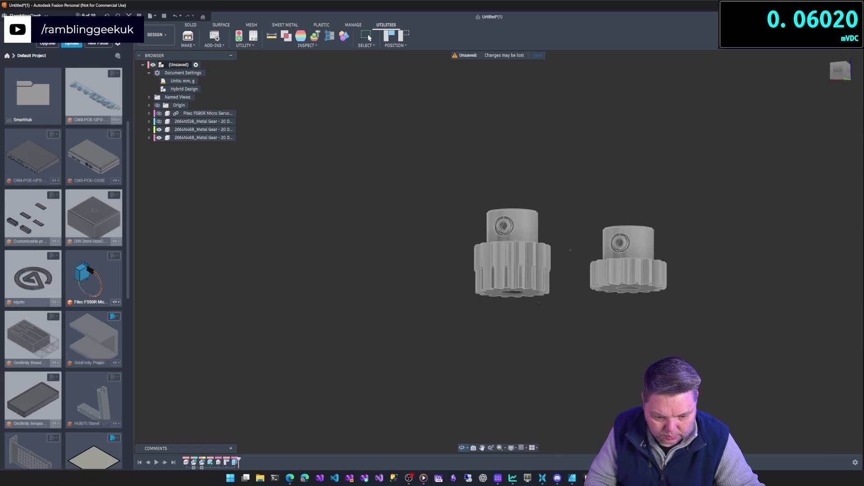
key(alt+Tab)
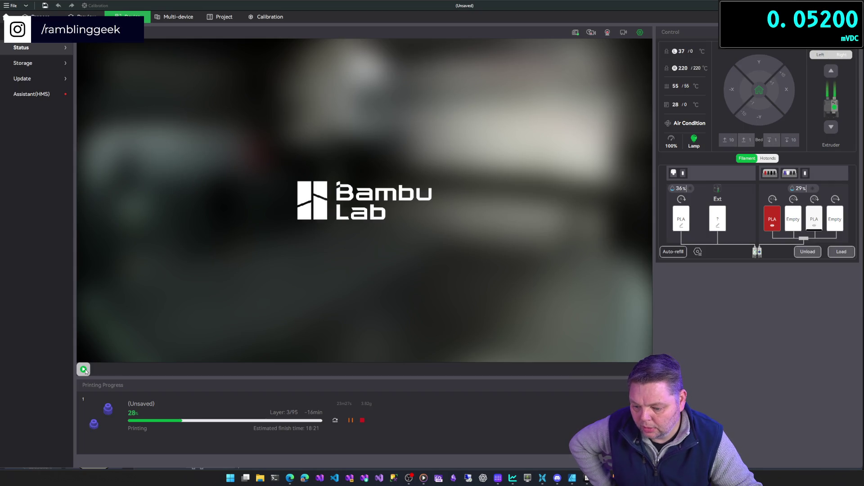
Start the printer's live camera feed in Bambu Studio and open a new Edge window.
click(84, 370)
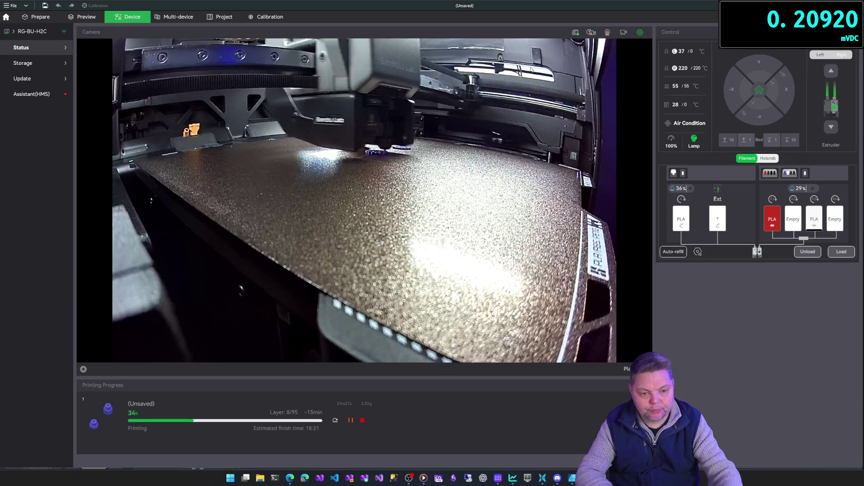
right_click(290, 478)
click(288, 428)
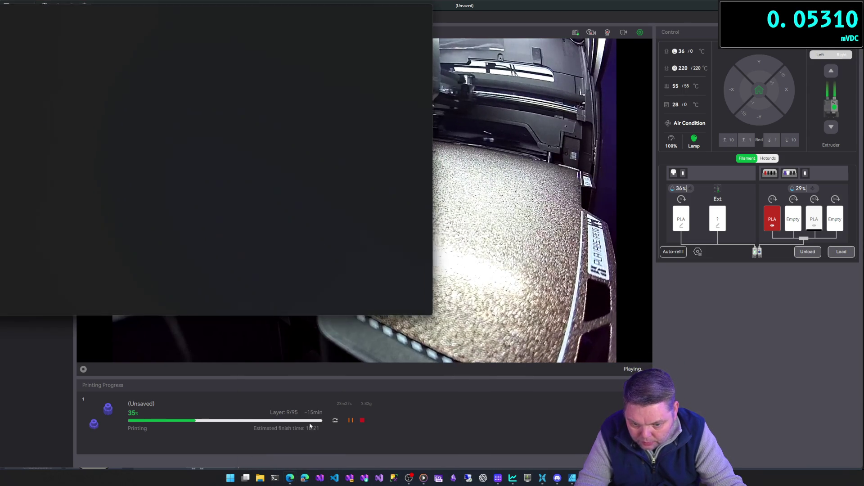
Center the Edge window and search the web for 'bambu lab stream obs'.
drag(134, 13, 528, 119)
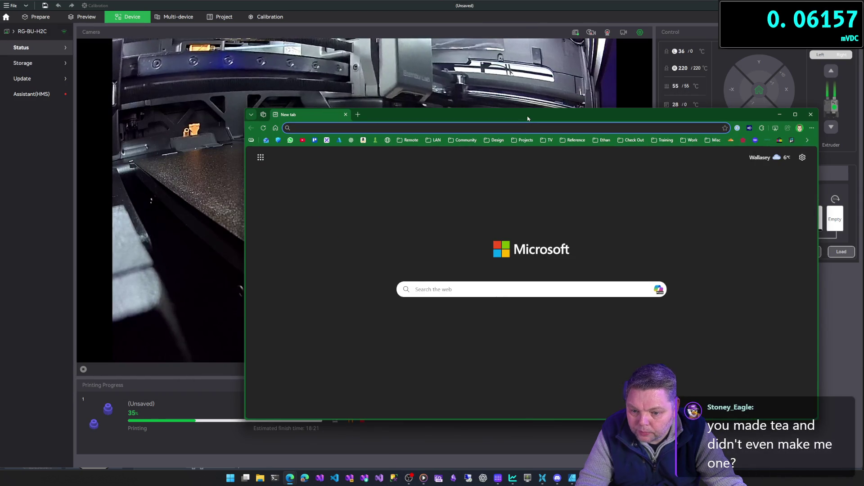
text(ba,)
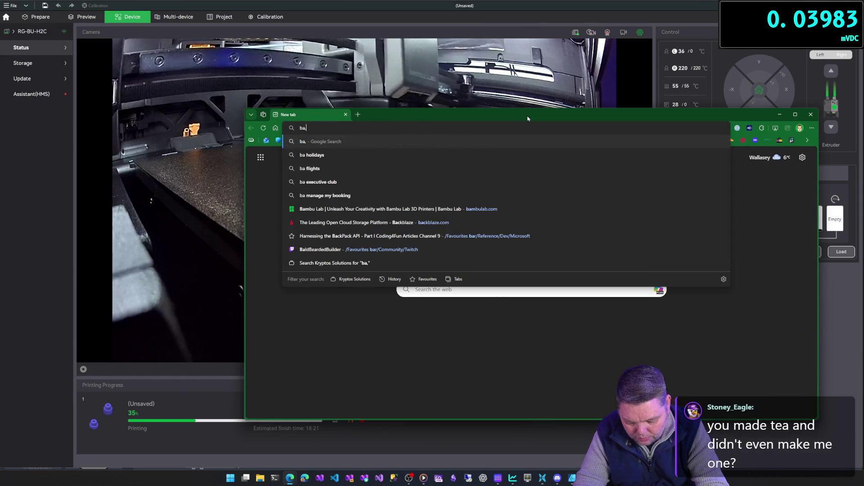
key(BackSpace)
text(mbulab.co)
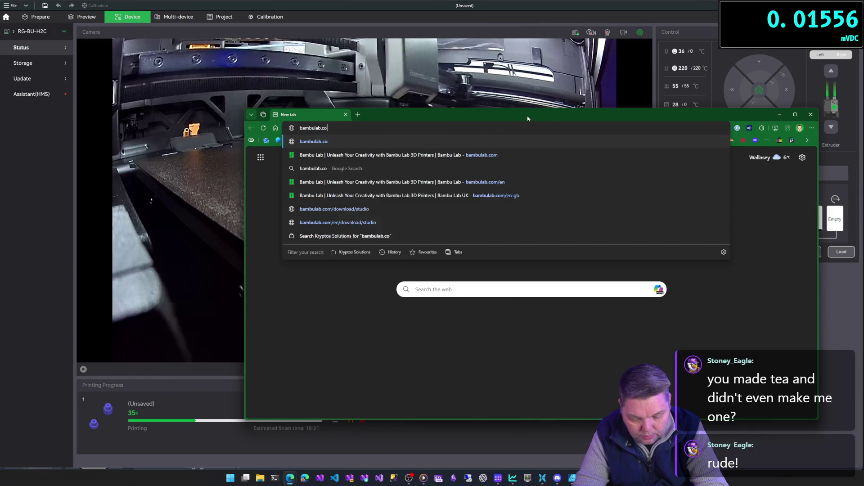
key(BackSpace)
key(BackSpace)
key(BackSpace)
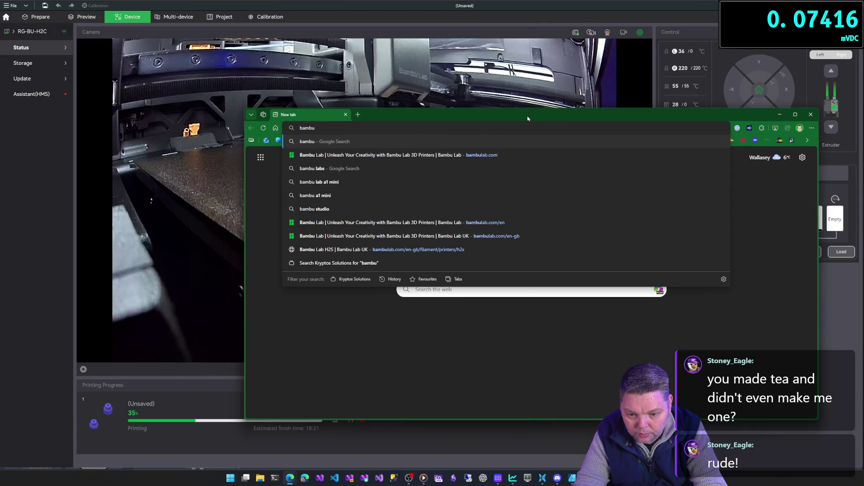
key(Down)
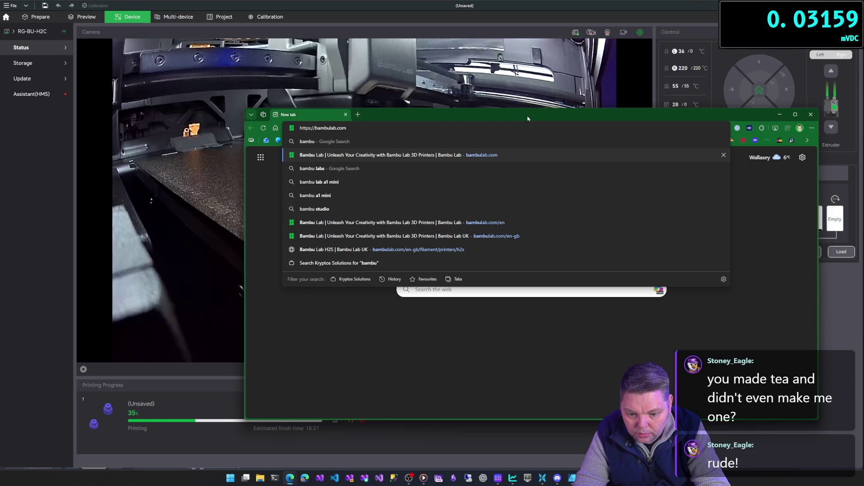
key(Up)
text(lab )
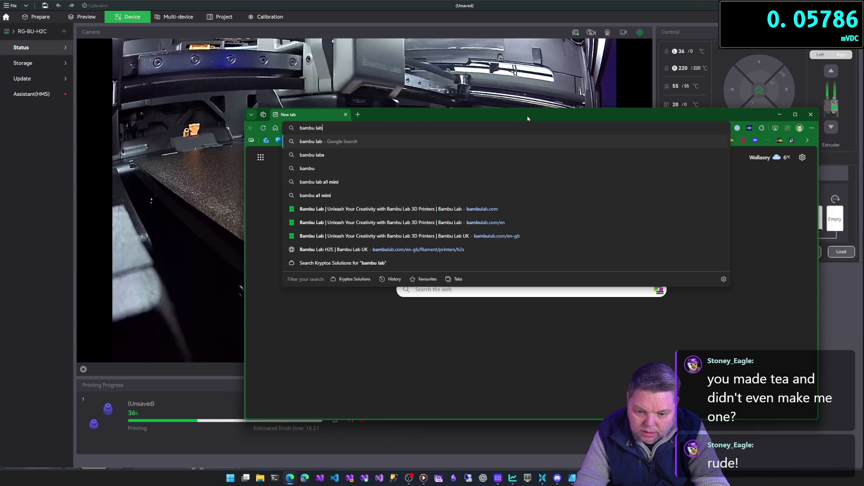
text(st)
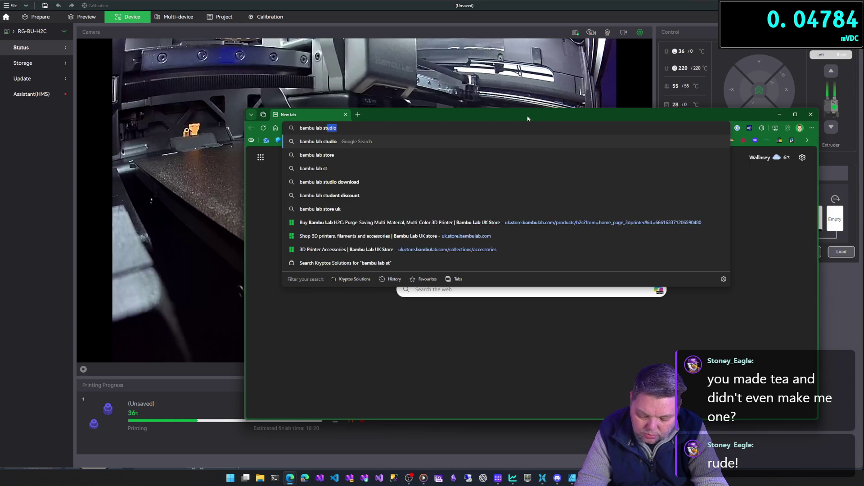
text(ream )
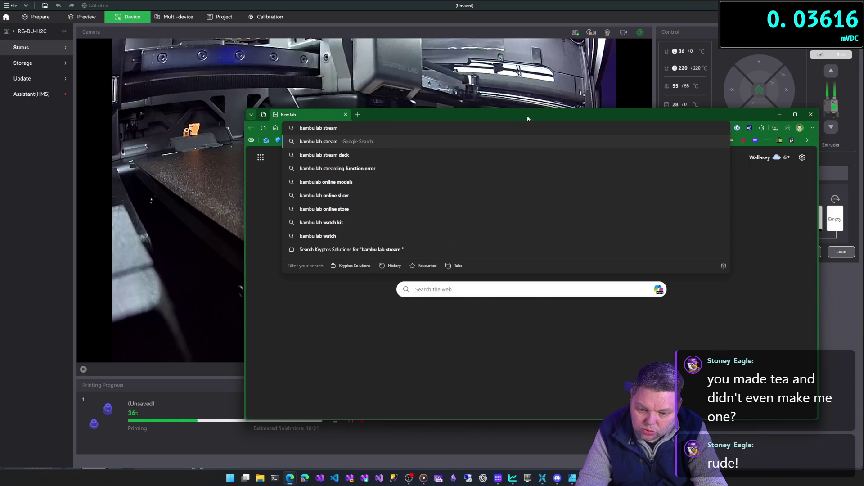
text(obs)
key(Return)
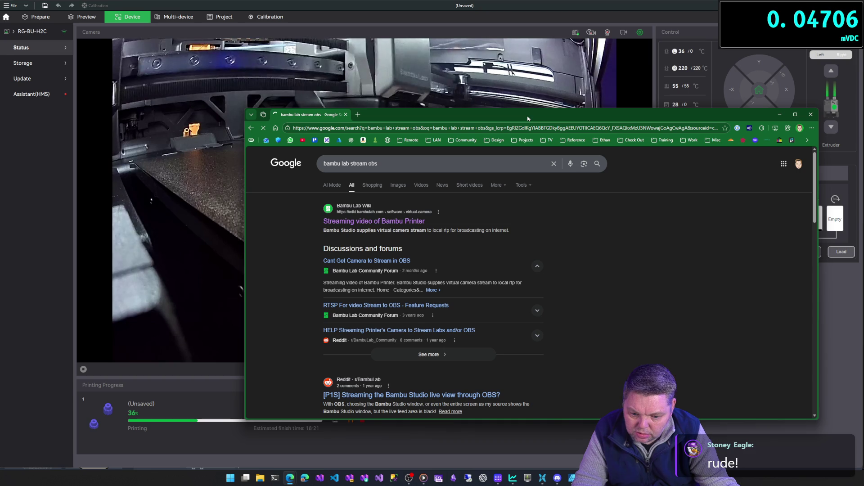
Read the 'Streaming video of Bambu Printer' wiki guide, then move Edge aside and minimize it.
click(374, 223)
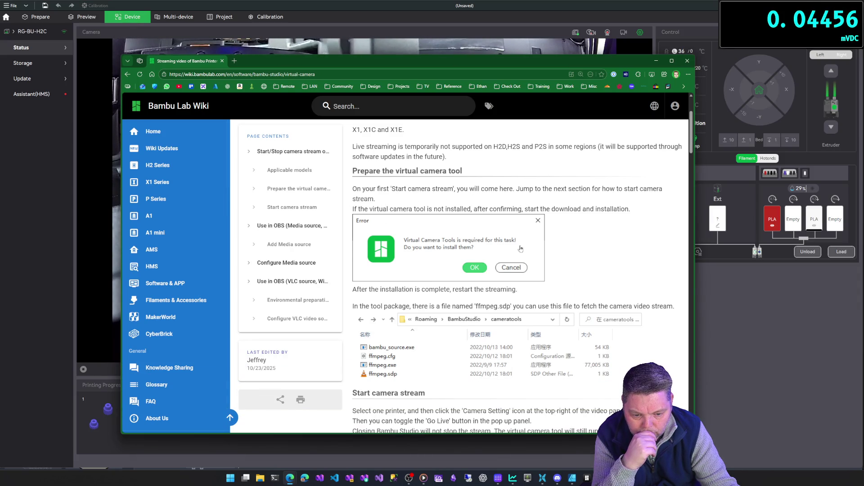
scroll(520, 249, down, 4)
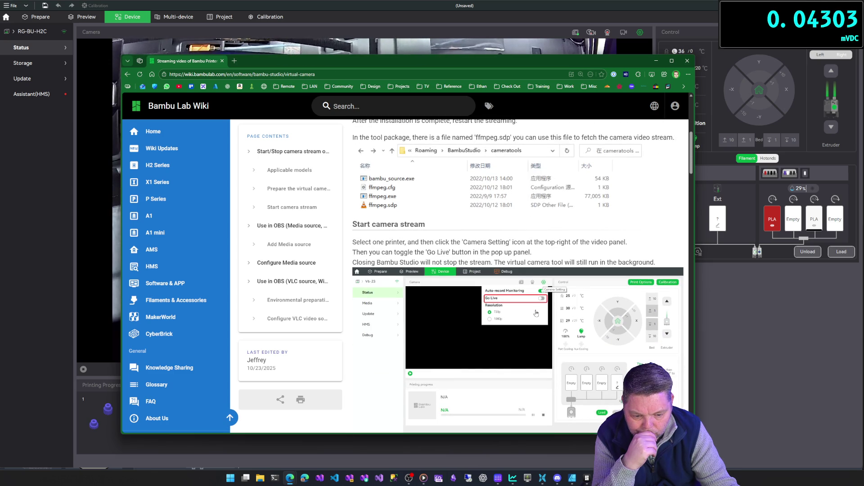
mouse_move(630, 64)
mouse_down()
mouse_move(244, 74)
mouse_move(137, 55)
mouse_up()
click(163, 52)
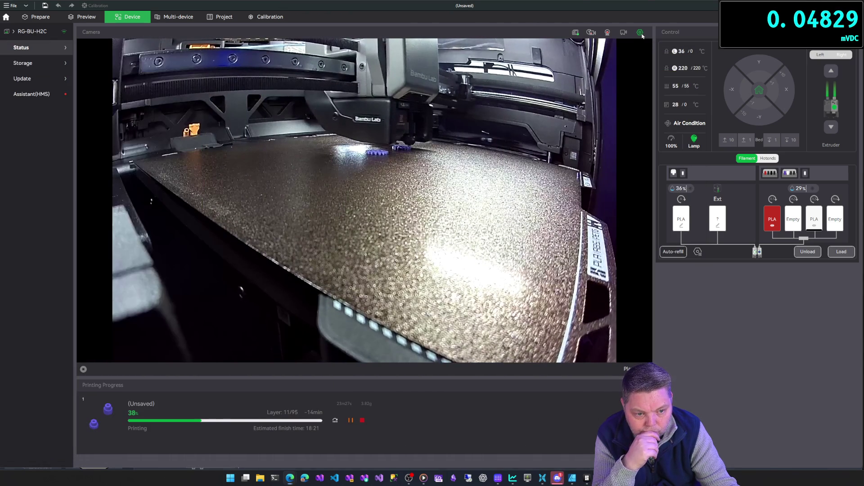
click(641, 34)
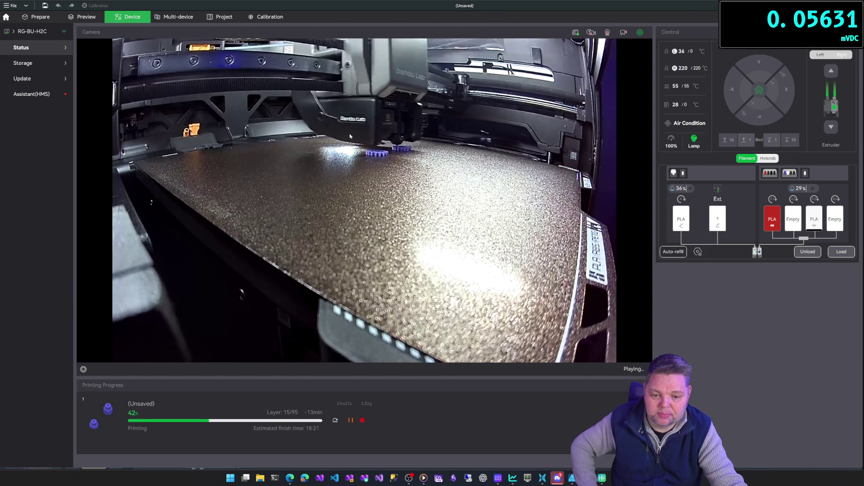
click(45, 94)
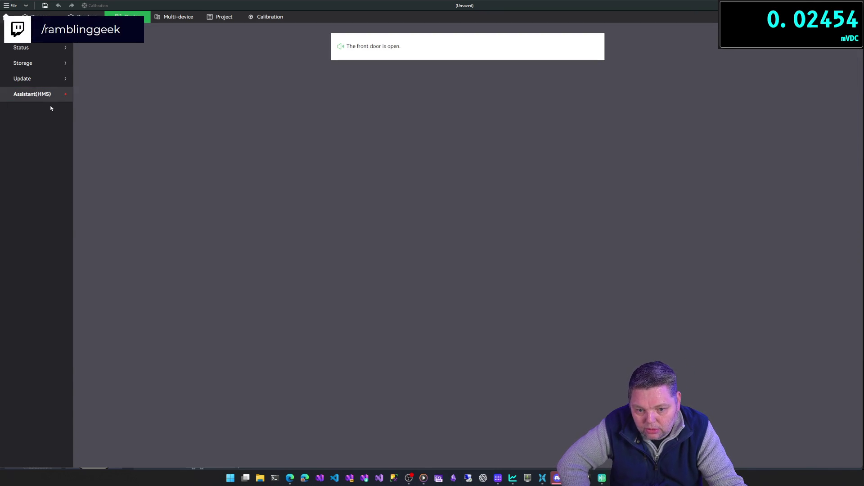
click(45, 46)
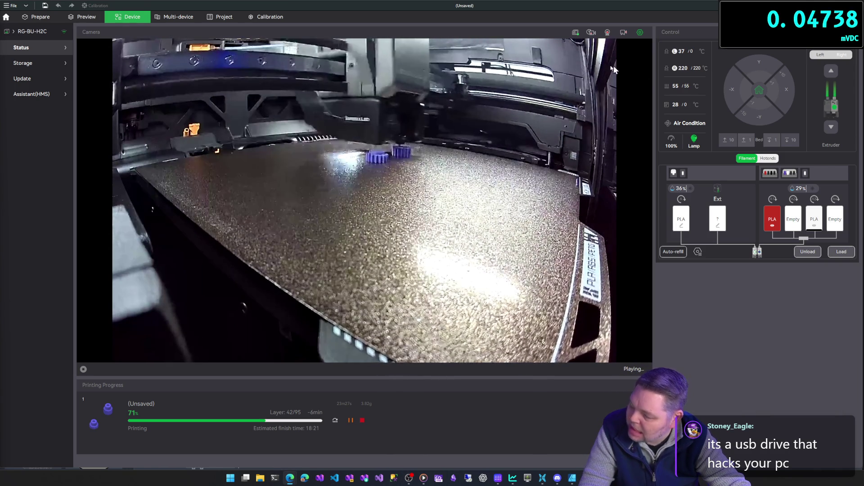
key(super+3)
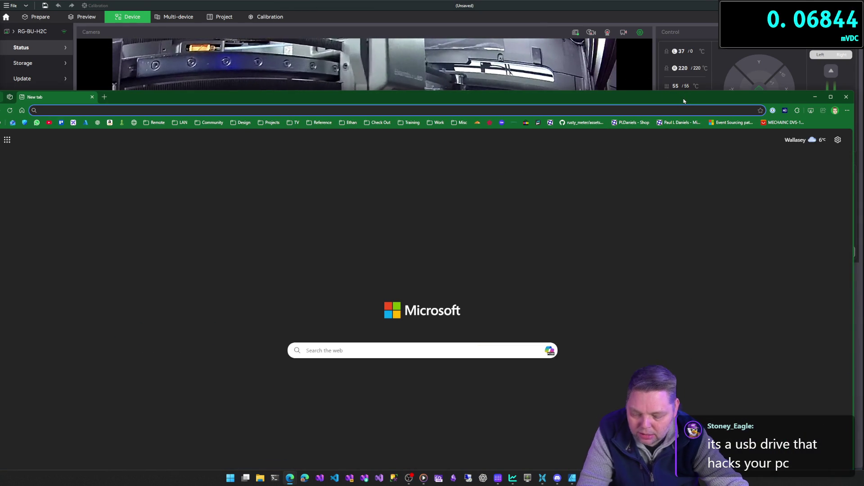
Search Google for 'usb rubber ducky' from Edge's address bar.
text(usb )
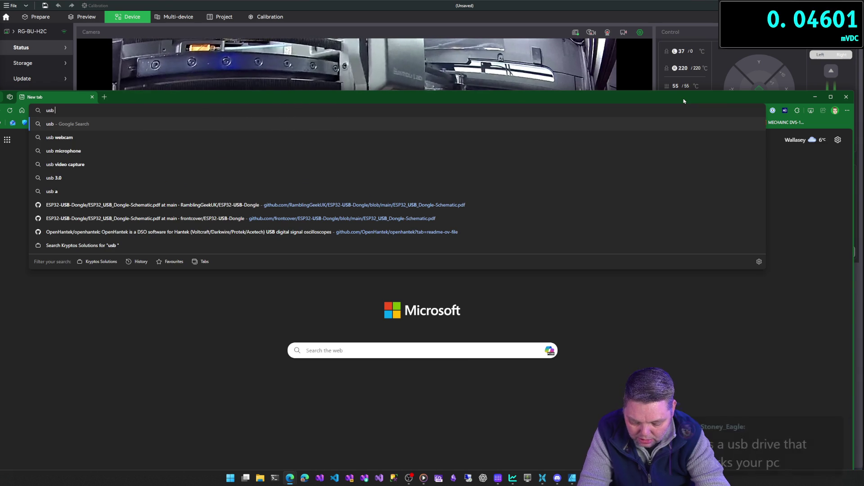
text(rubb)
key(Return)
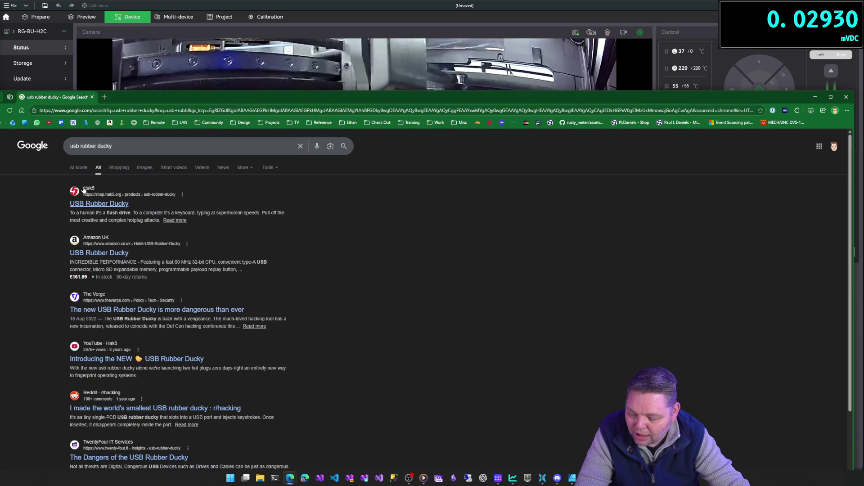
Browse the Hak5 shop's $100.00 USB Rubber Ducky page, then return to the printer view.
click(86, 202)
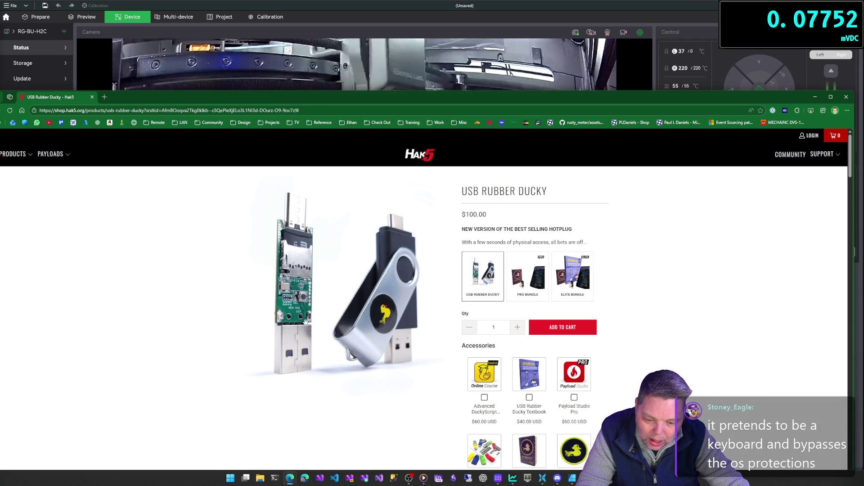
scroll(351, 278, down, 2)
scroll(356, 278, up, 2)
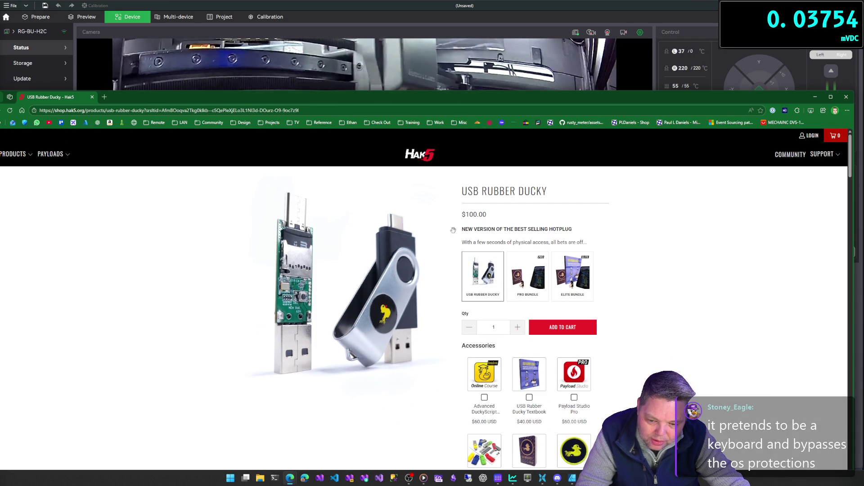
scroll(454, 268, down, 7)
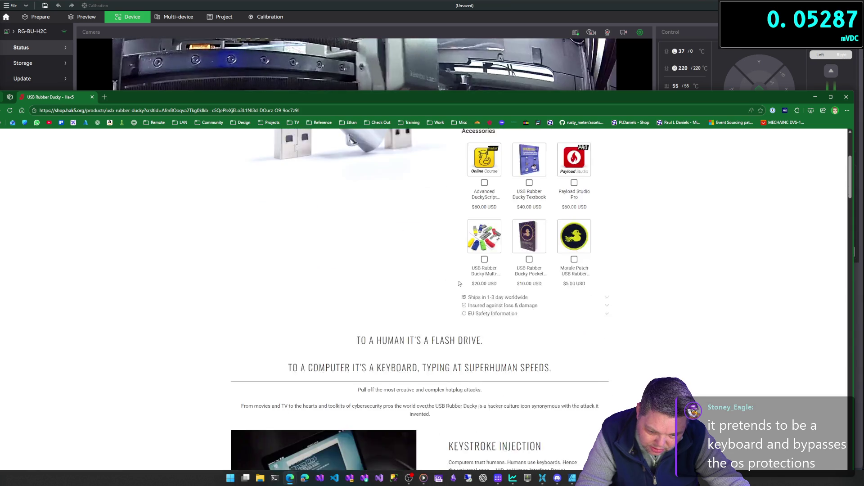
scroll(460, 281, down, 2)
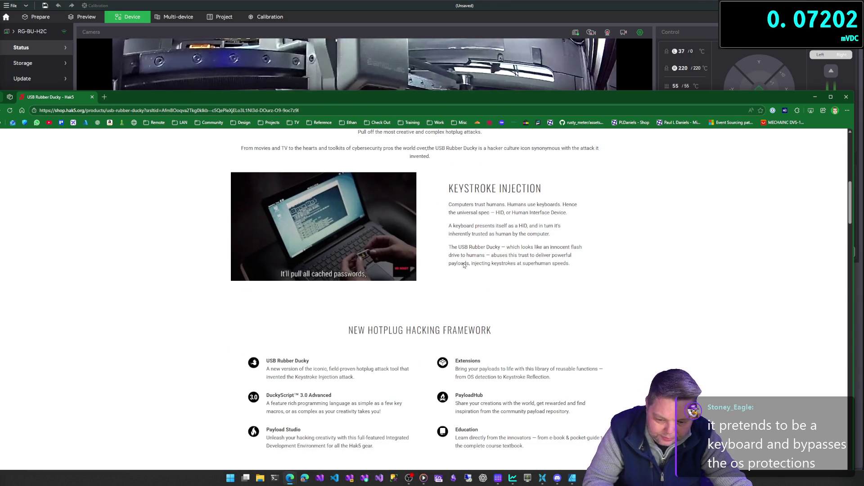
key(alt+Tab)
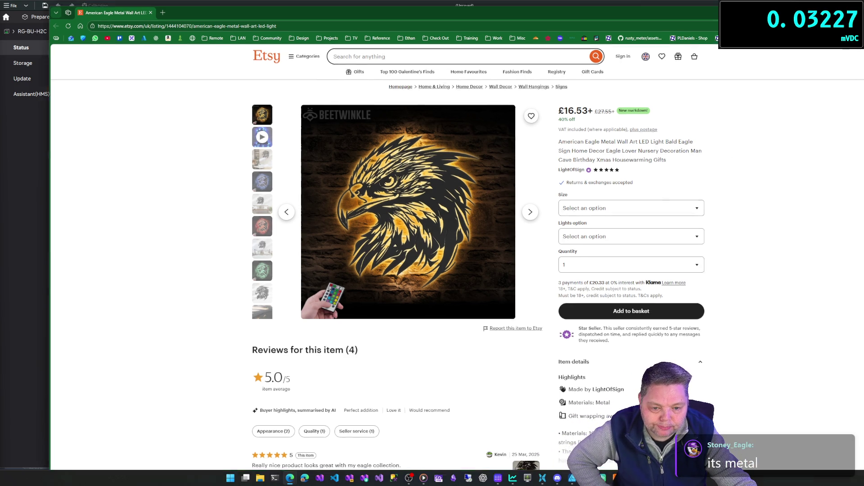
Close the Stream Deck configuration window and bring the two-gear Fusion design to the front.
key(alt+Tab)
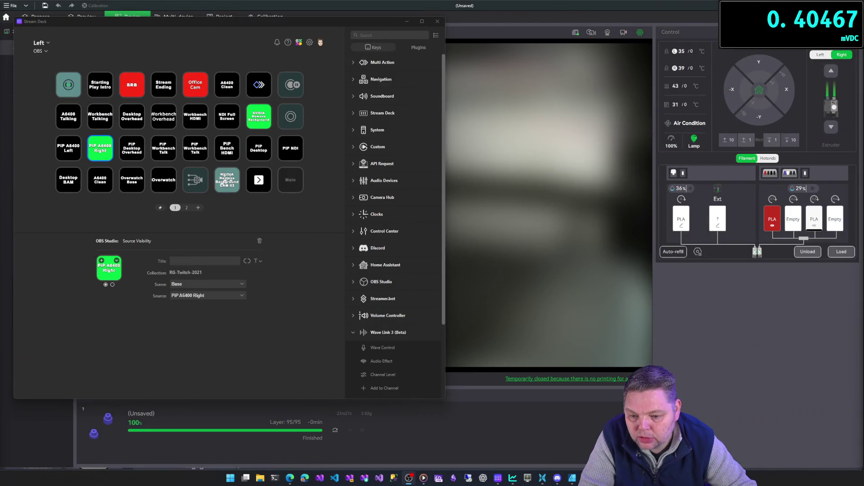
click(407, 21)
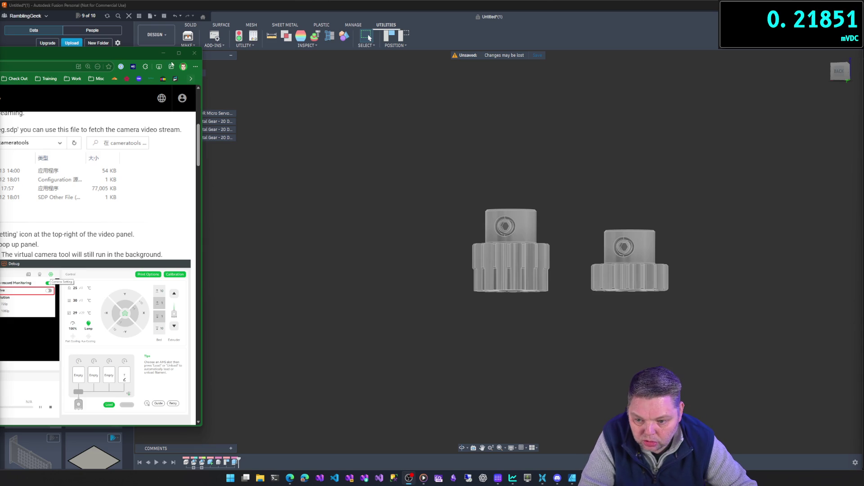
click(288, 162)
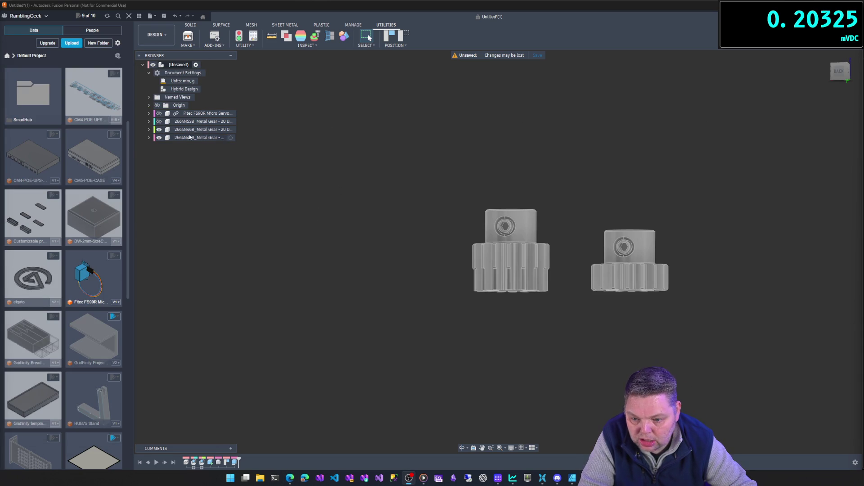
click(201, 143)
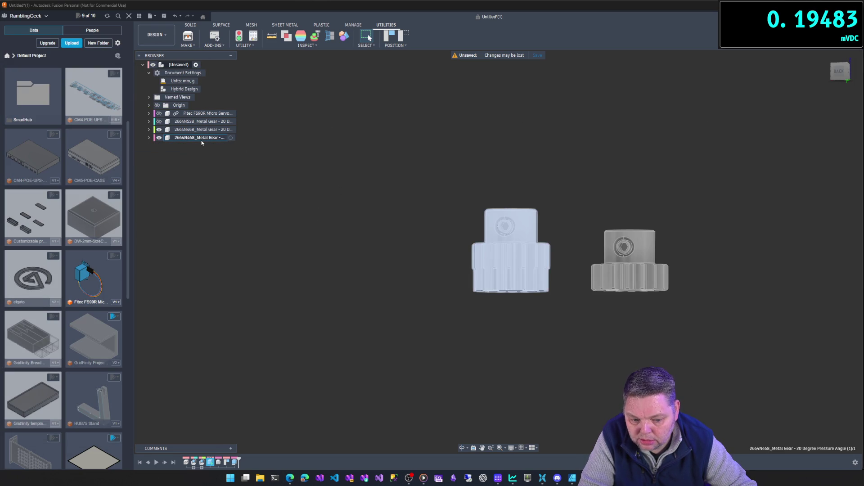
click(182, 138)
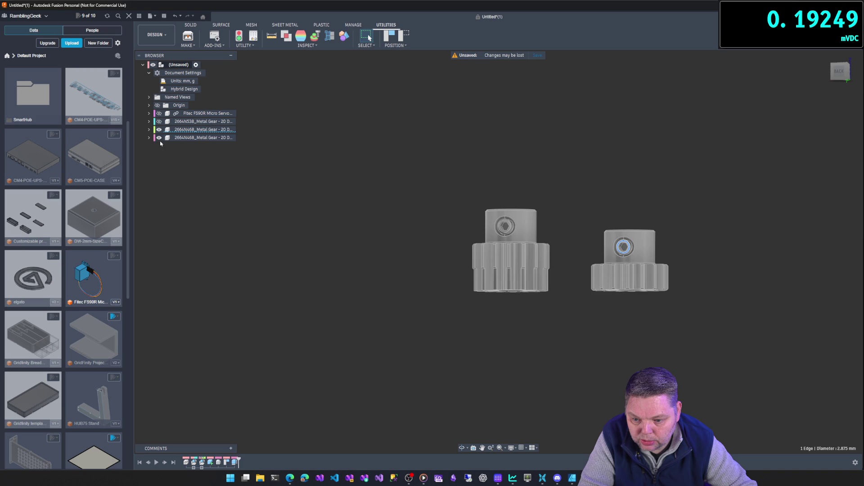
click(159, 138)
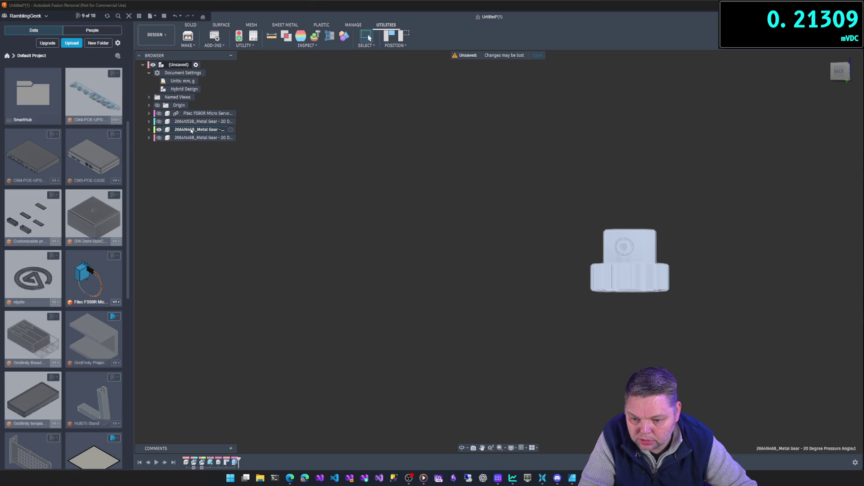
click(231, 130)
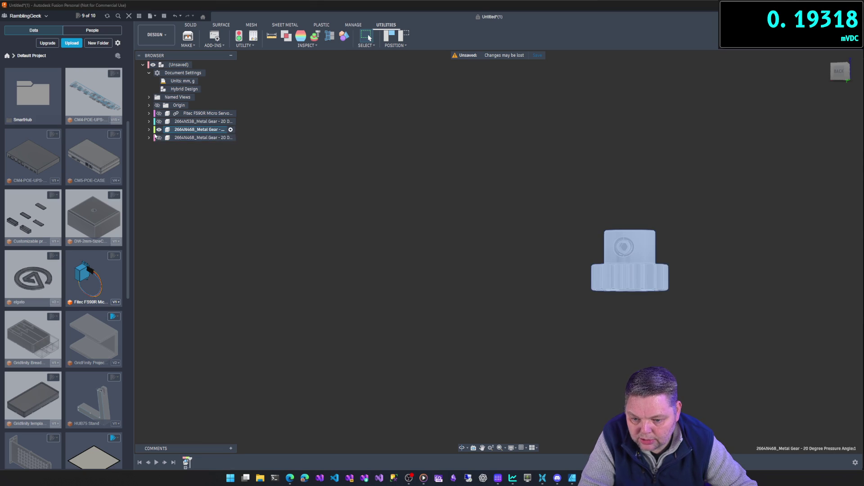
click(149, 130)
middle_drag(445, 213, 343, 188)
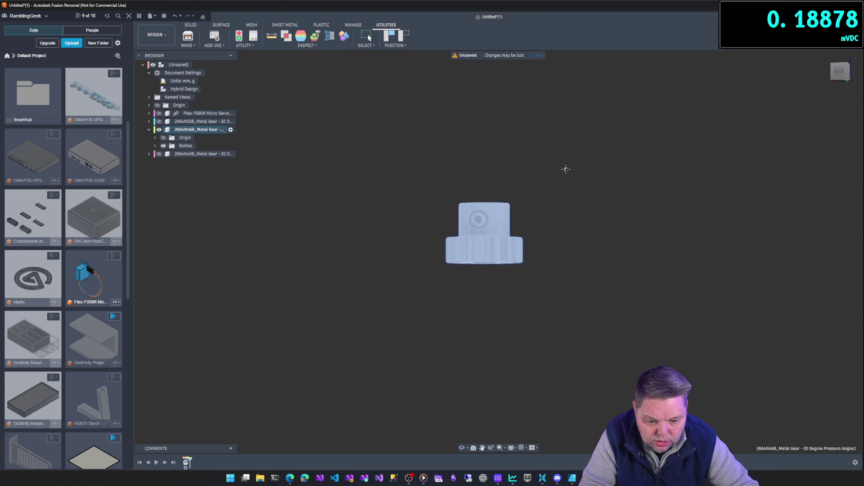
scroll(629, 227, down, 3)
scroll(628, 212, up, 8)
scroll(626, 215, down, 1)
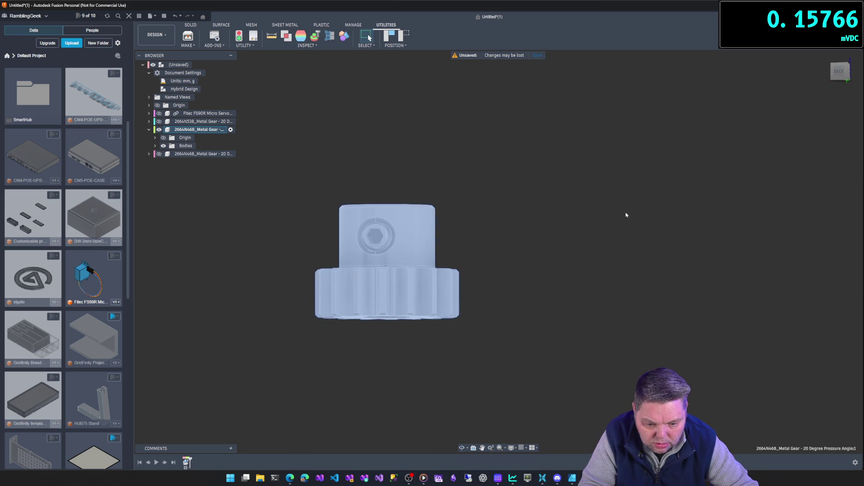
mouse_move(563, 242)
middle_down()
mouse_move(708, 251)
mouse_move(685, 208)
mouse_move(670, 233)
middle_up()
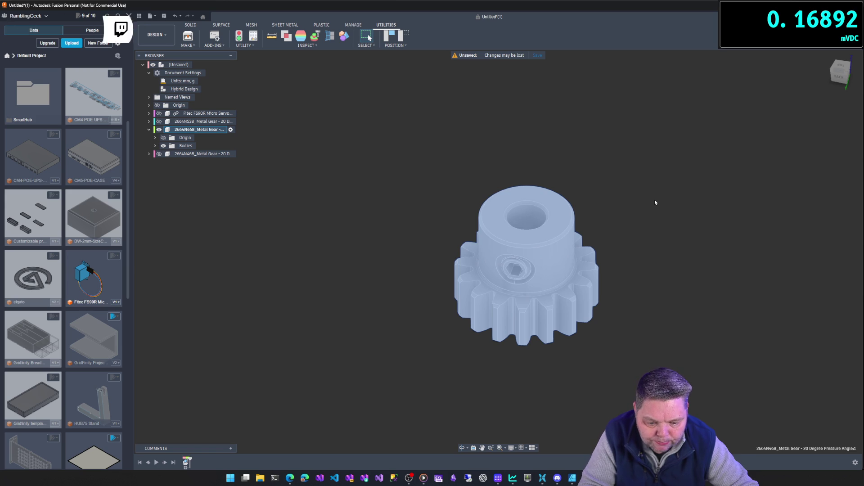
click(564, 223)
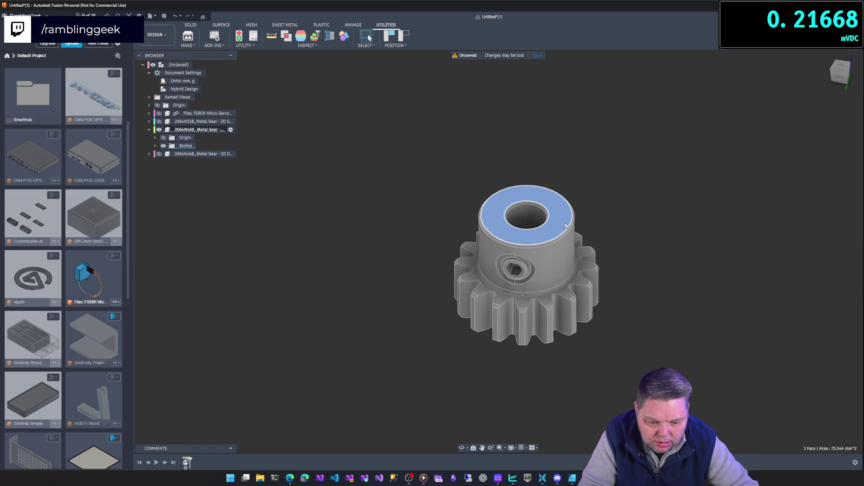
click(558, 255)
ctrl+click(549, 235)
ctrl+click(550, 236)
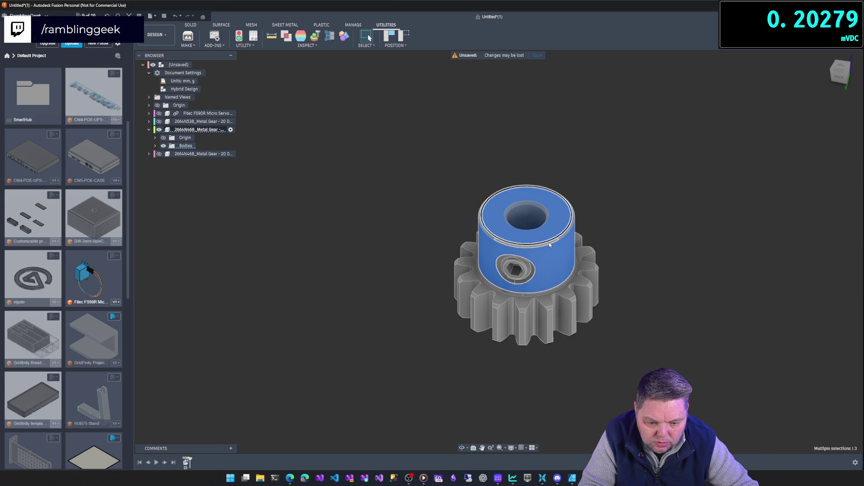
ctrl+click(549, 243)
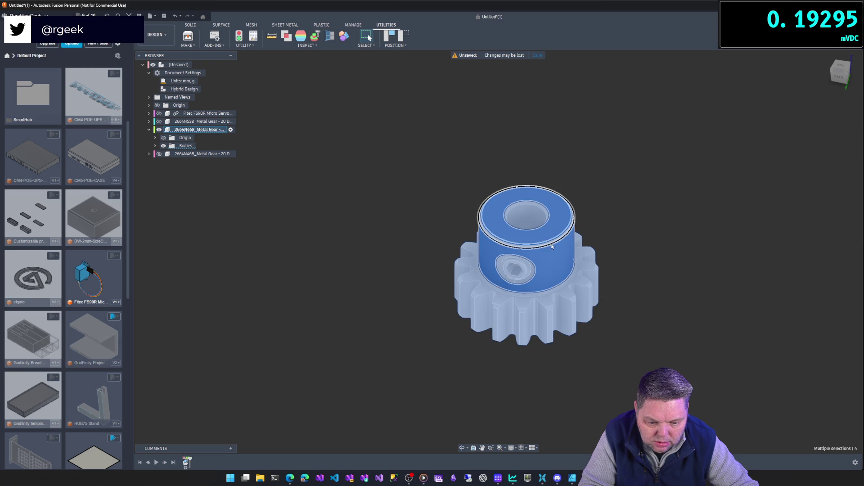
key(Escape)
click(563, 224)
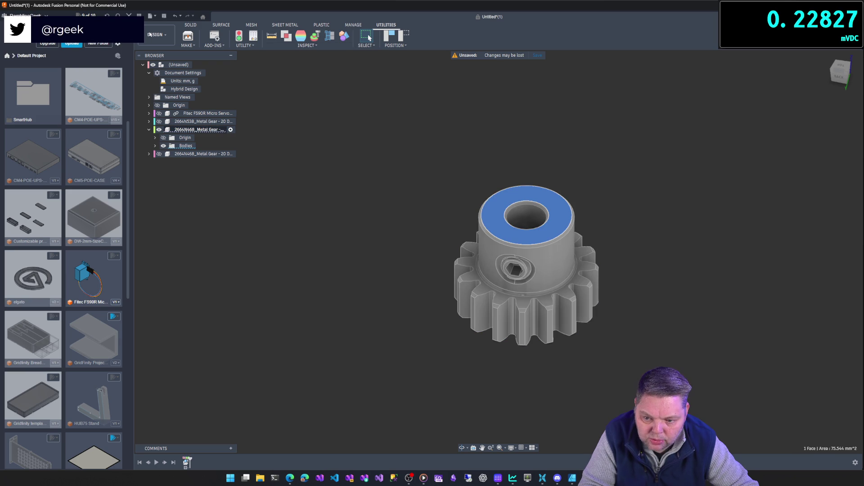
click(198, 25)
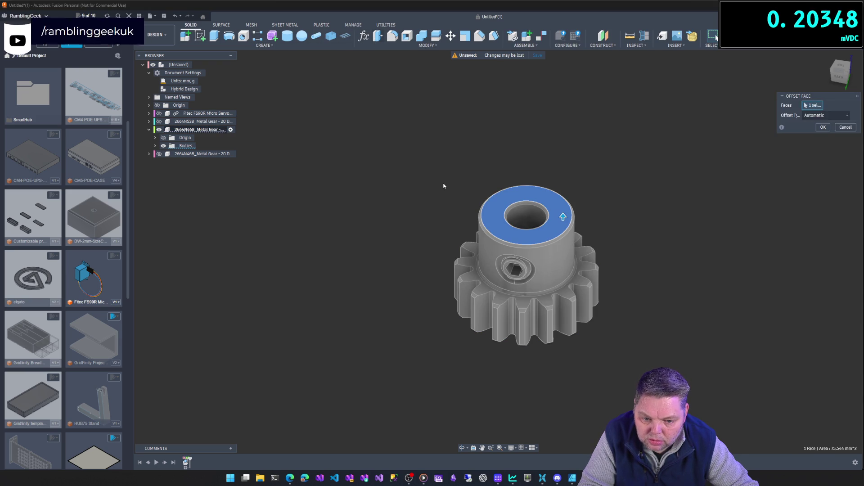
mouse_move(563, 217)
mouse_down()
mouse_move(579, 357)
mouse_move(566, 212)
mouse_up()
key(Escape)
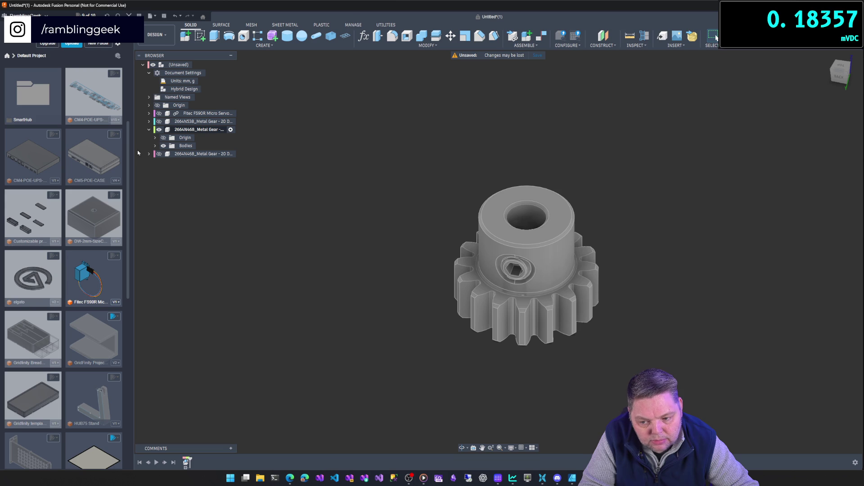
click(155, 146)
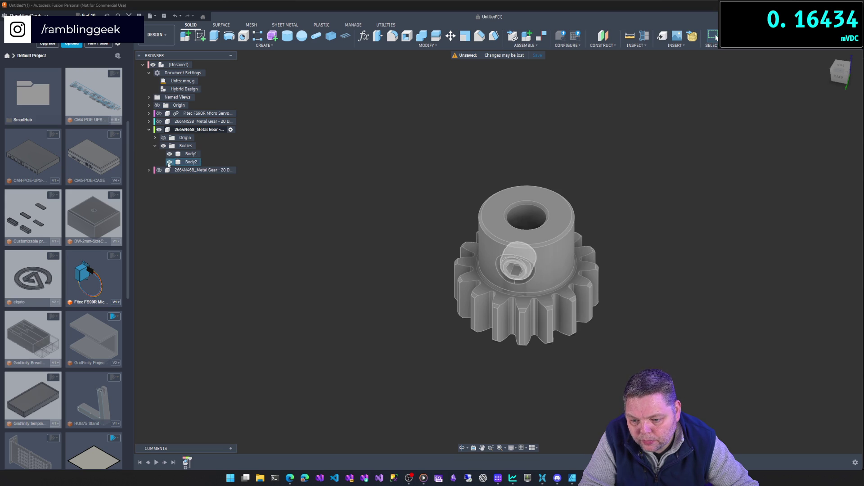
Hide Body2, the set screw, leaving only the gear Body1 visible, and clear the selection.
click(170, 162)
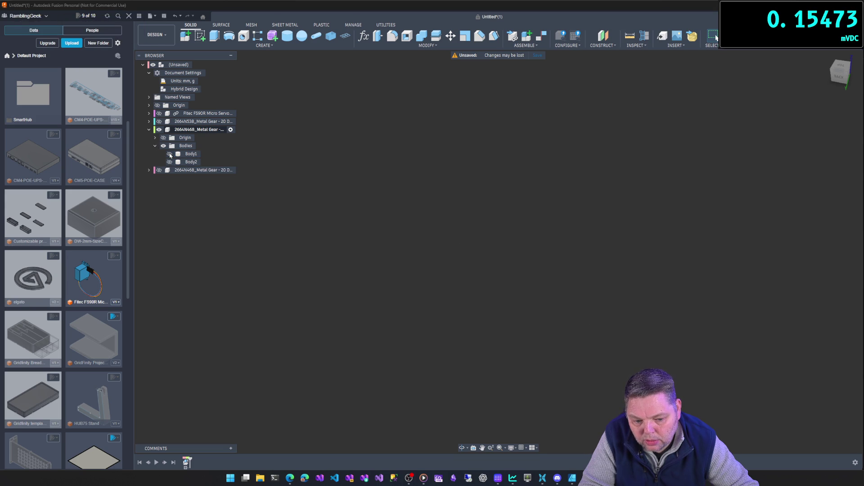
click(189, 154)
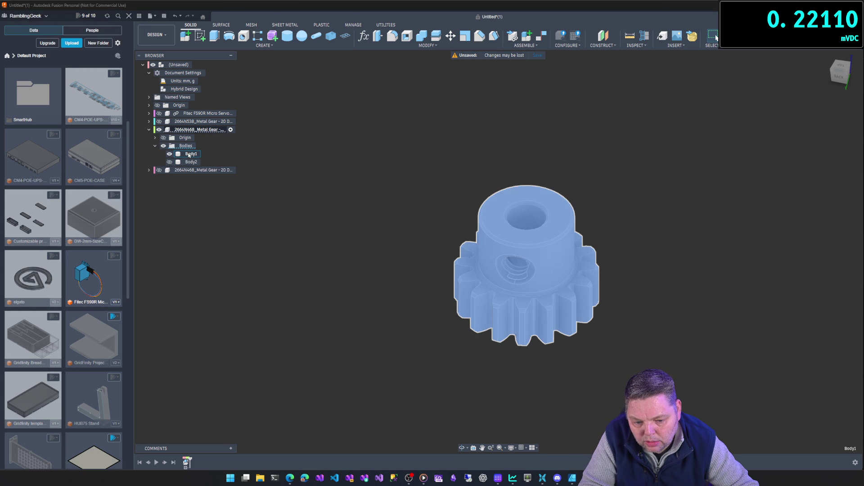
click(355, 190)
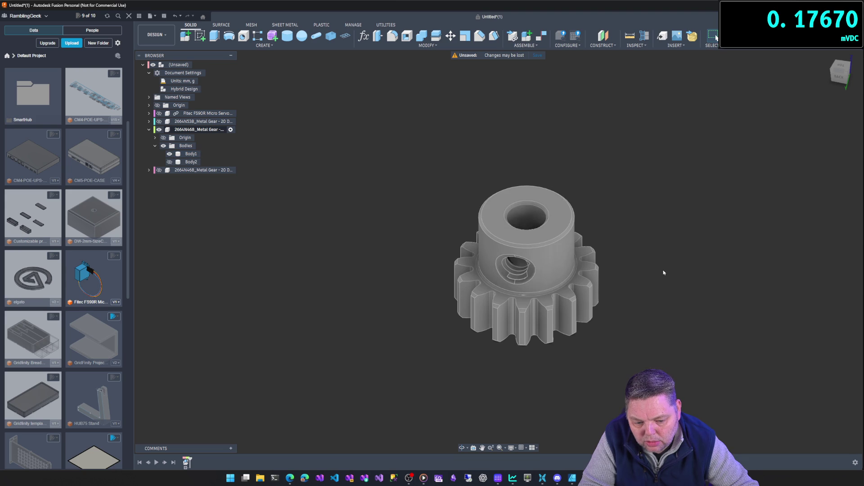
Delete the four stray faces inside and around the rim of the set-screw hole.
shift+middle_drag(532, 219, 536, 231)
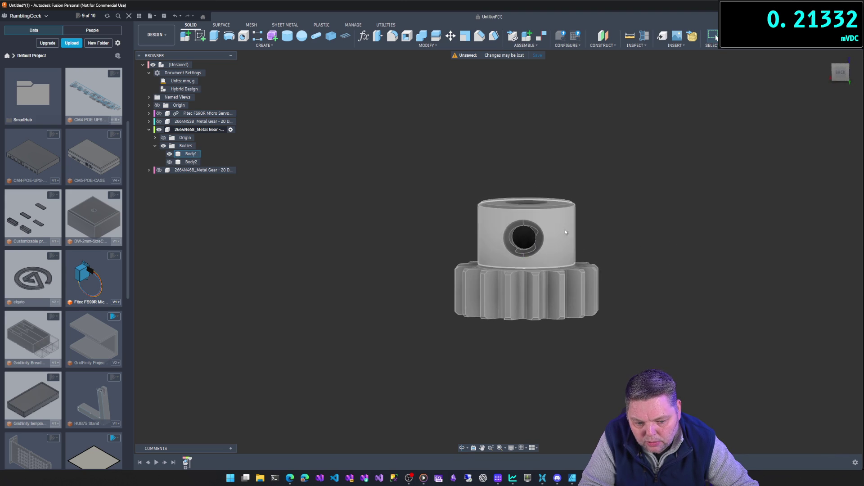
click(532, 227)
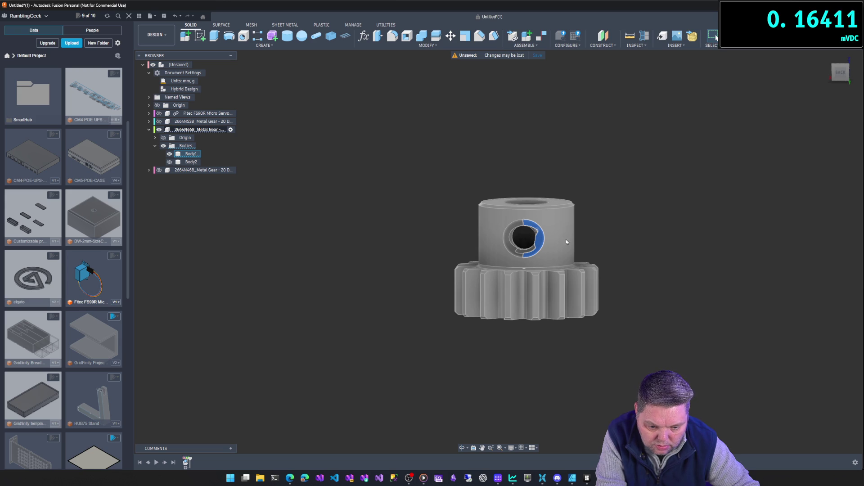
key(Delete)
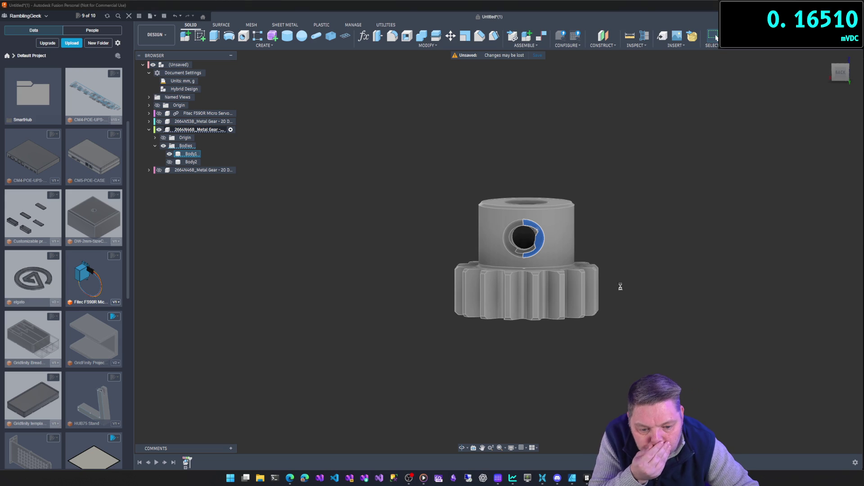
click(529, 226)
key(Delete)
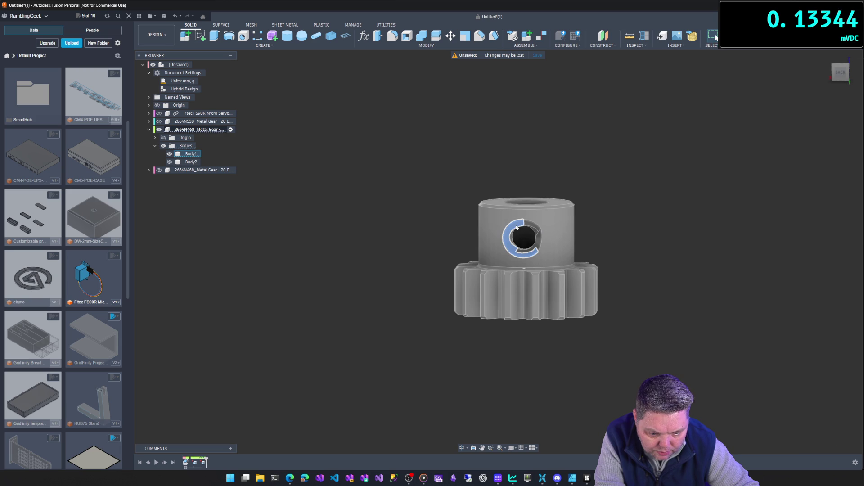
key(Delete)
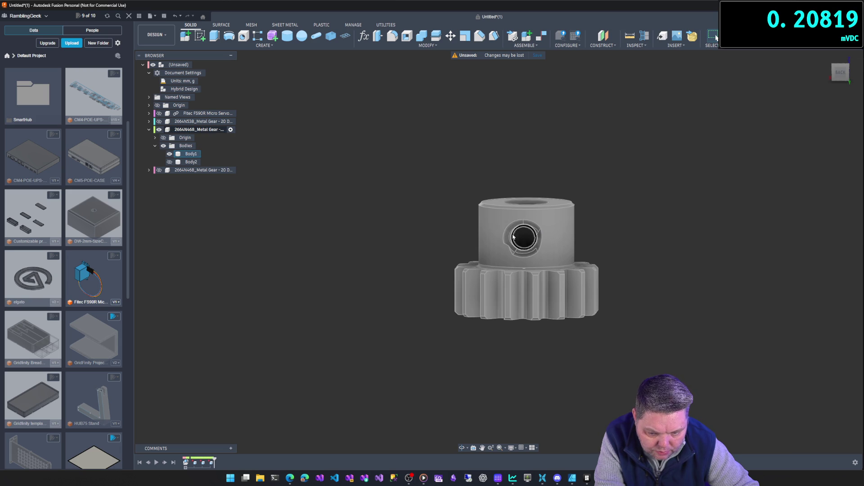
click(507, 236)
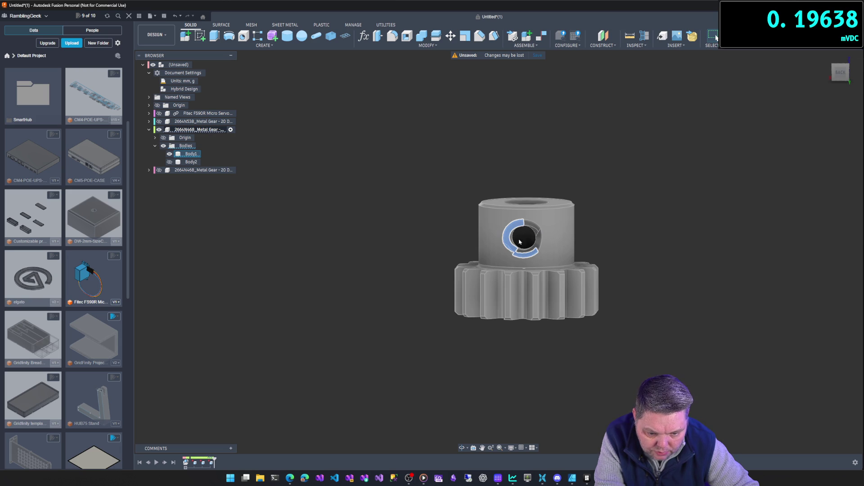
key(Delete)
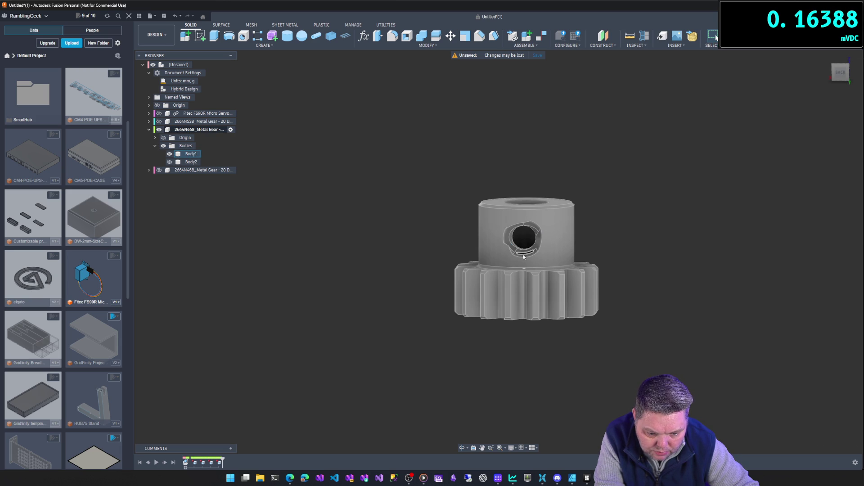
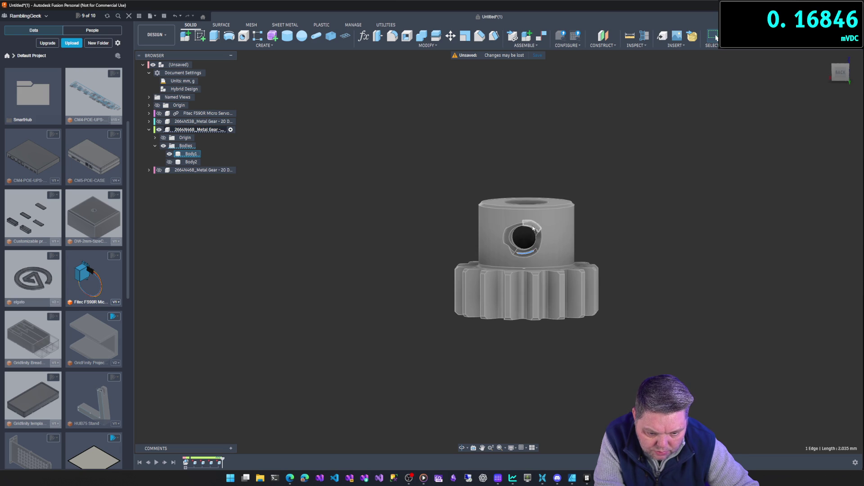
Delete the face inside the set-screw hole and the ring face around it.
key(Escape)
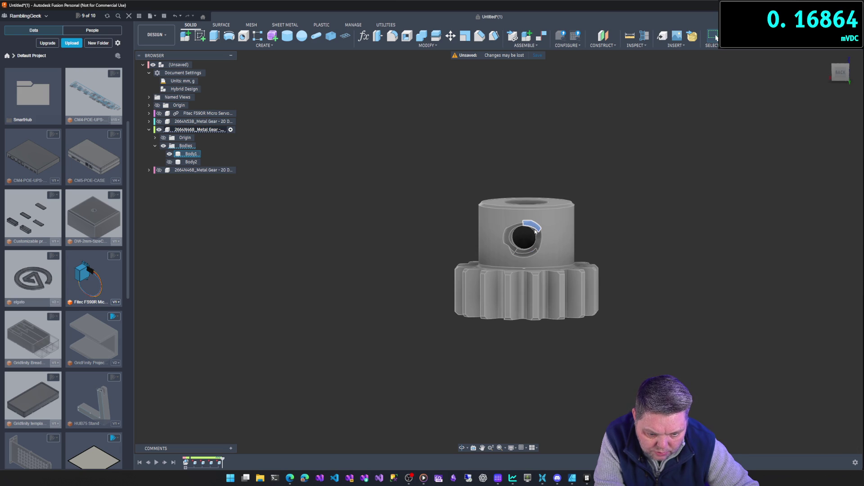
click(538, 241)
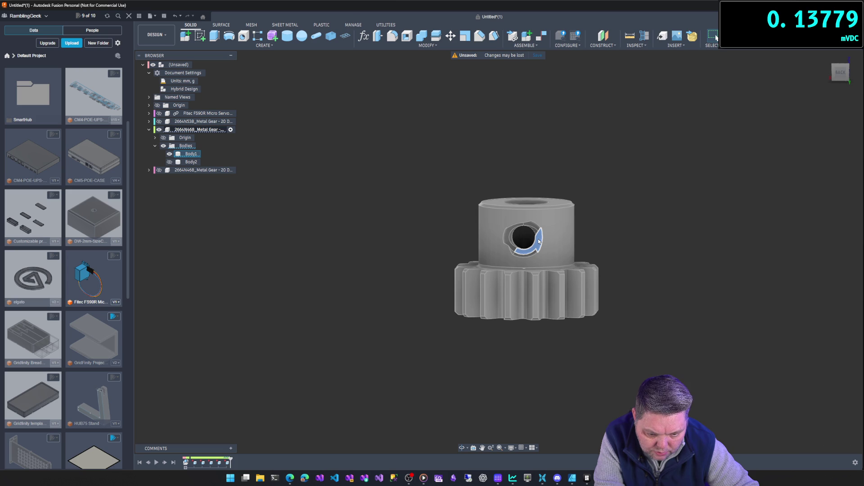
key(Delete)
click(539, 241)
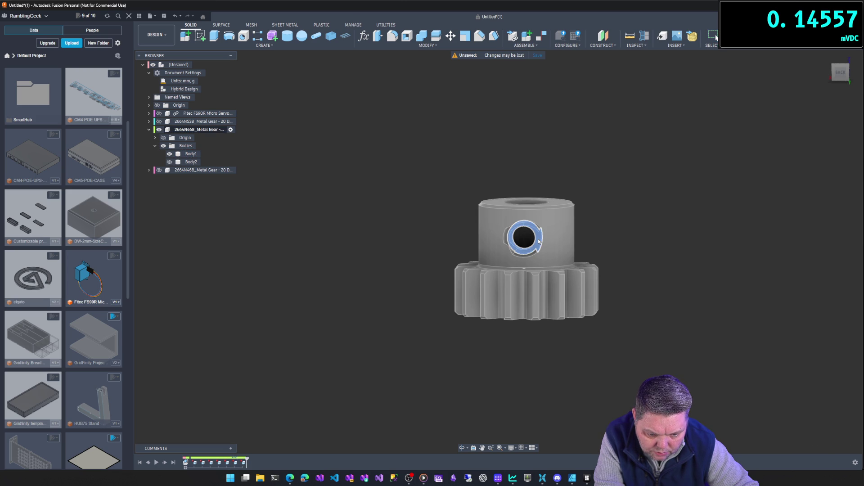
key(Delete)
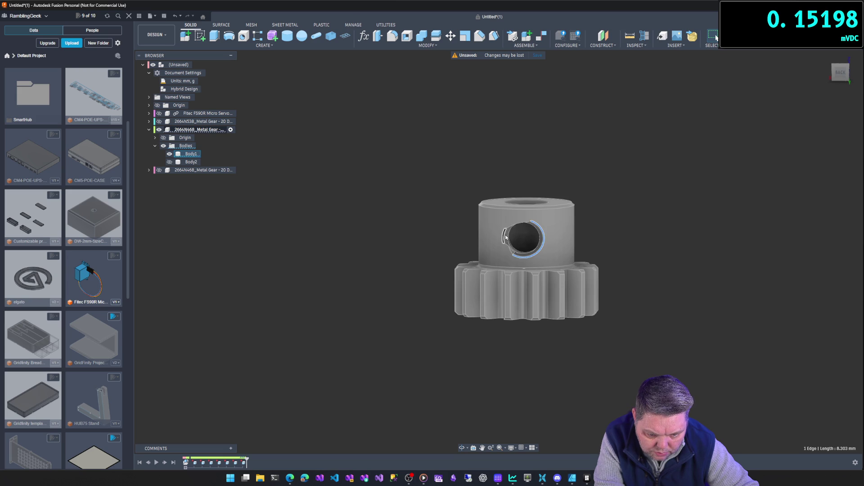
Delete the remaining ring face and the hole's inner face so the hub becomes solid.
scroll(506, 235, down, 1)
scroll(510, 228, up, 5)
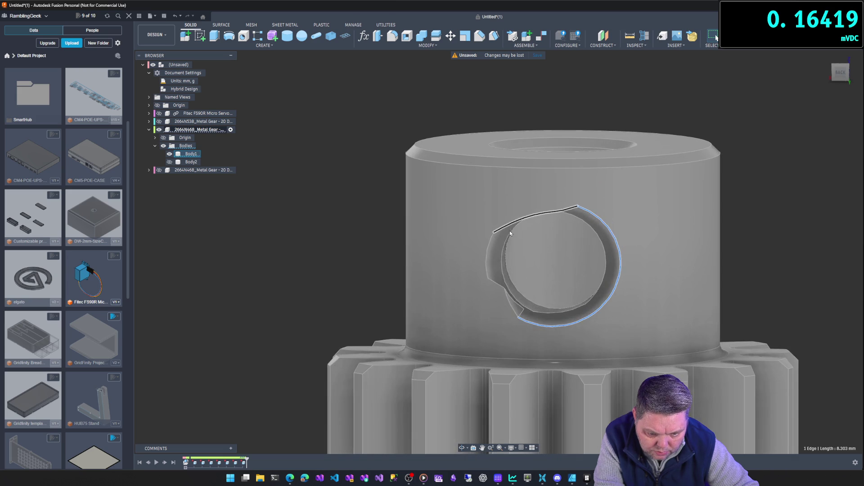
click(500, 245)
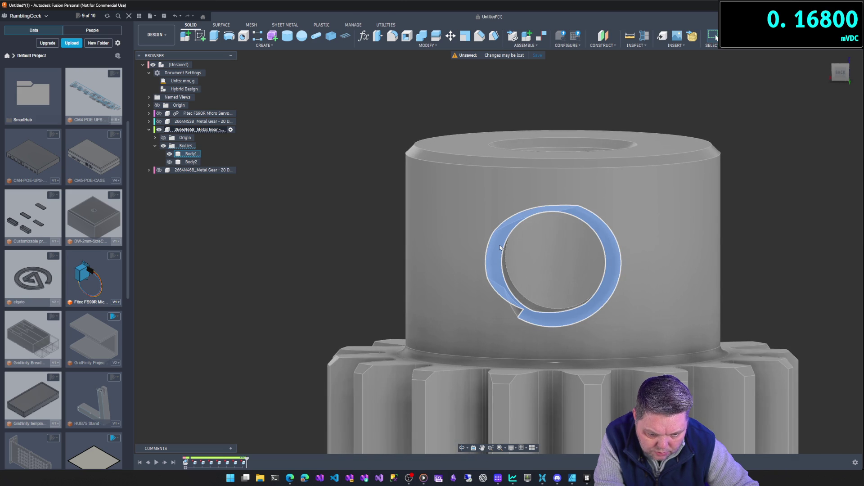
key(Delete)
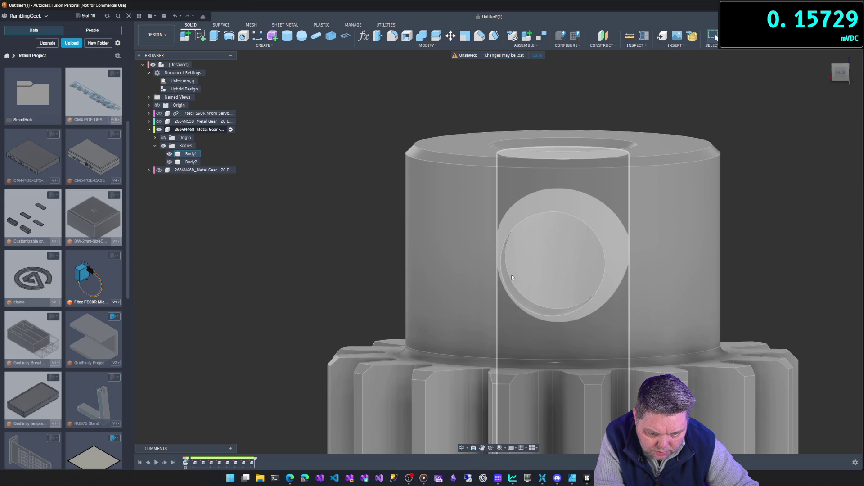
click(508, 280)
key(Delete)
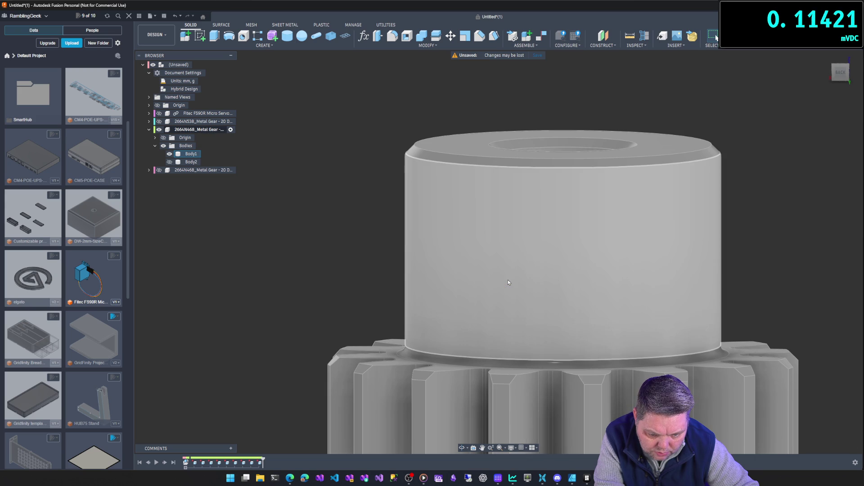
scroll(579, 228, down, 5)
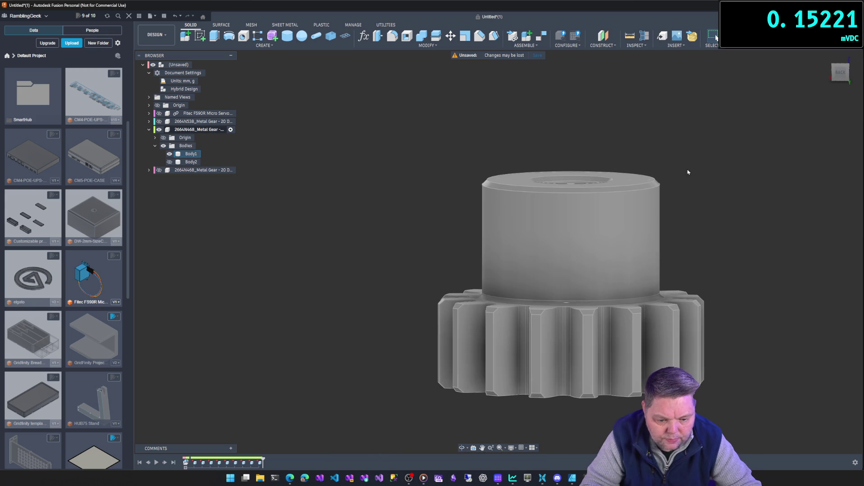
mouse_move(700, 177)
shift+middle_down()
mouse_move(631, 162)
mouse_move(627, 183)
mouse_move(633, 128)
mouse_move(630, 148)
mouse_move(586, 216)
shift+middle_up()
Inspect the hub's outer face and the bore face while orbiting the gear.
click(495, 258)
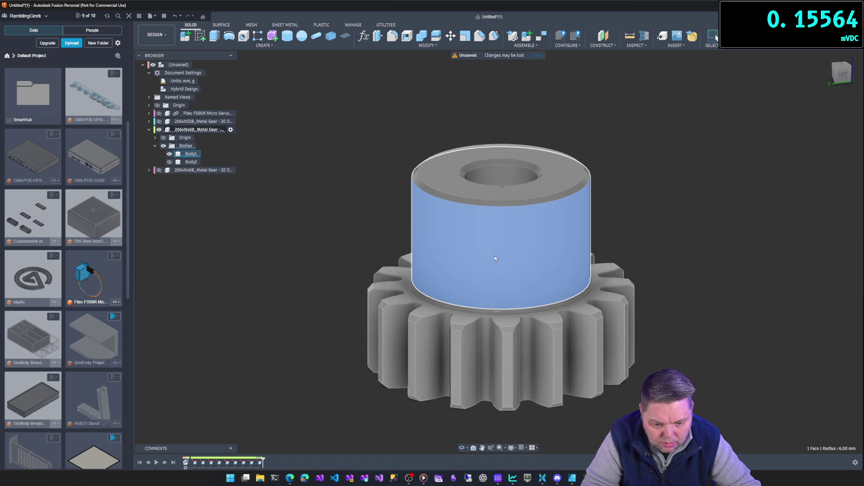
right_click(495, 231)
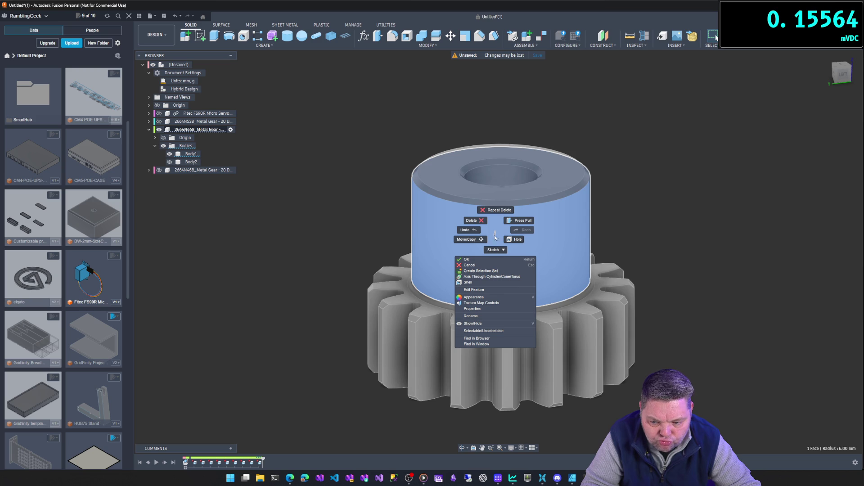
click(655, 207)
mouse_move(656, 198)
shift+middle_down()
mouse_move(655, 223)
mouse_move(654, 206)
mouse_move(601, 207)
shift+middle_up()
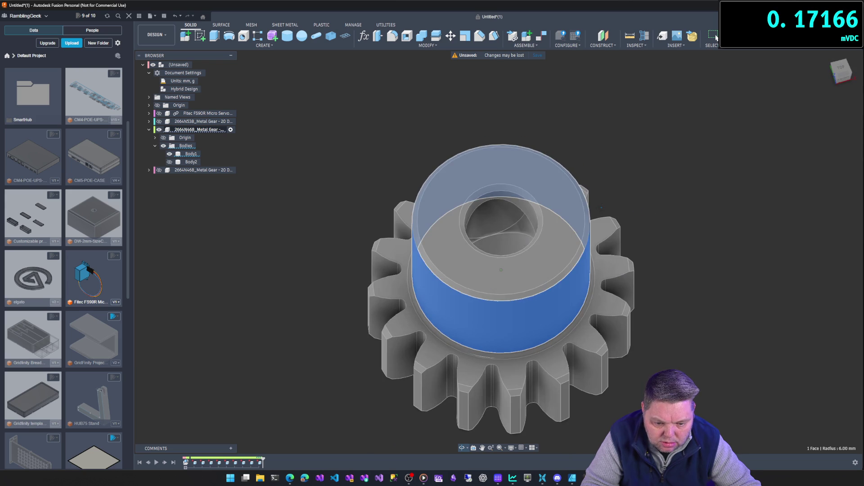
click(522, 226)
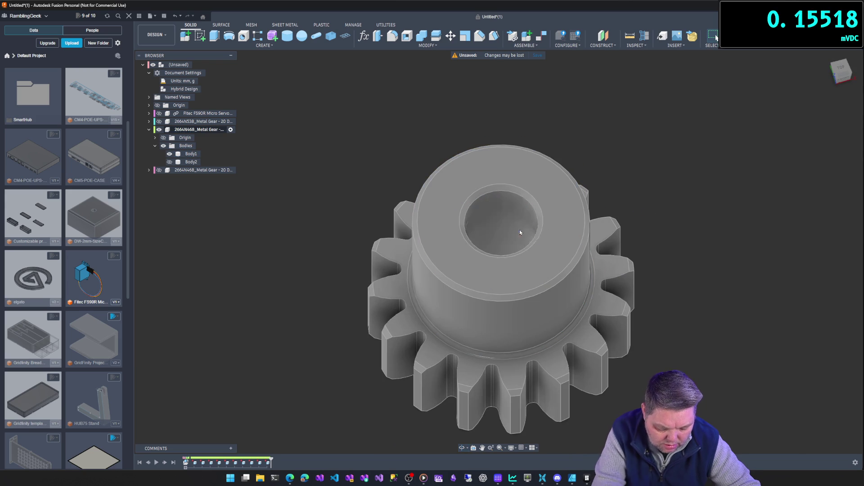
click(507, 224)
mouse_move(743, 270)
shift+middle_down()
mouse_move(744, 251)
mouse_move(728, 269)
shift+middle_up()
mouse_move(689, 225)
shift+middle_down()
mouse_move(689, 245)
mouse_move(688, 193)
mouse_move(690, 234)
shift+middle_up()
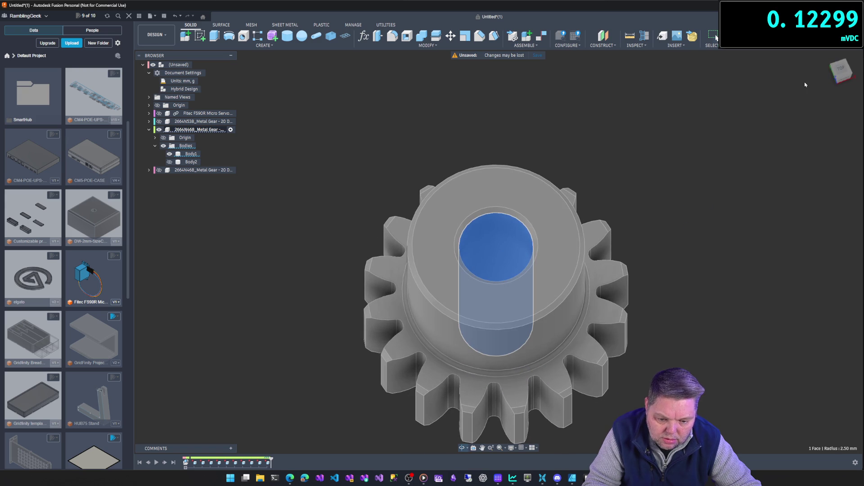
Switch to the Top view and start a sketch on the XY origin plane.
click(842, 68)
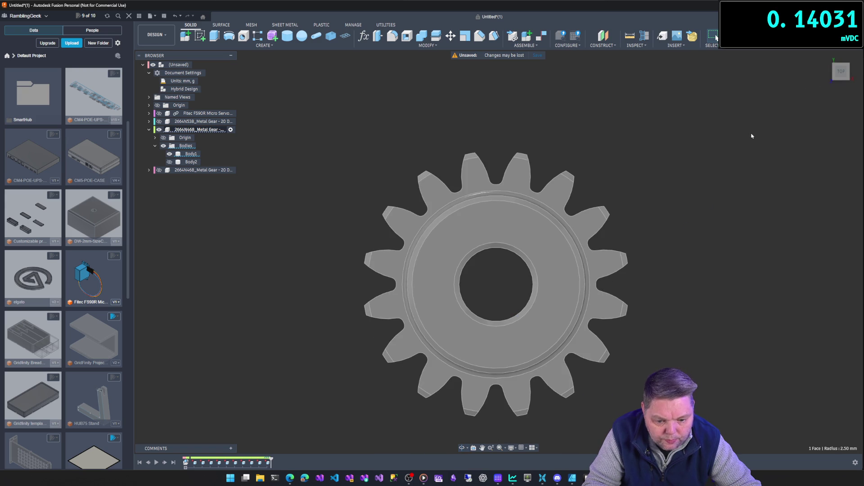
click(196, 39)
click(507, 268)
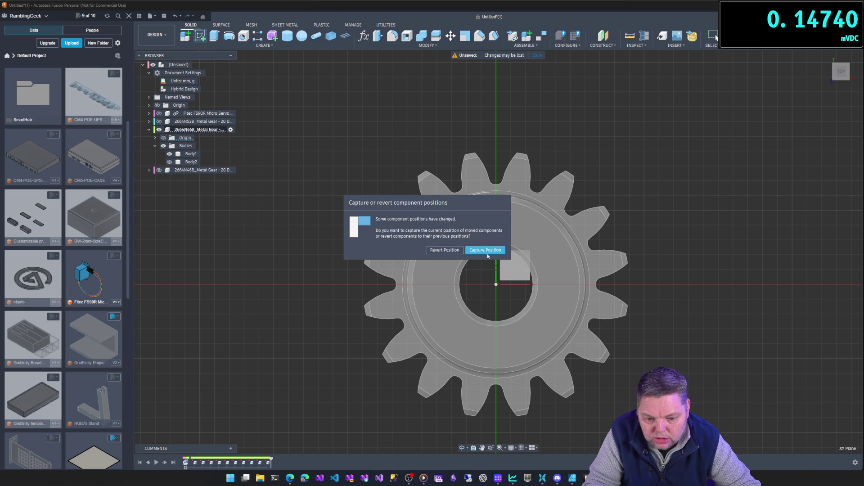
Capture positions, then sketch a centre-diameter circle from the origin to the hub edge and finish.
click(490, 254)
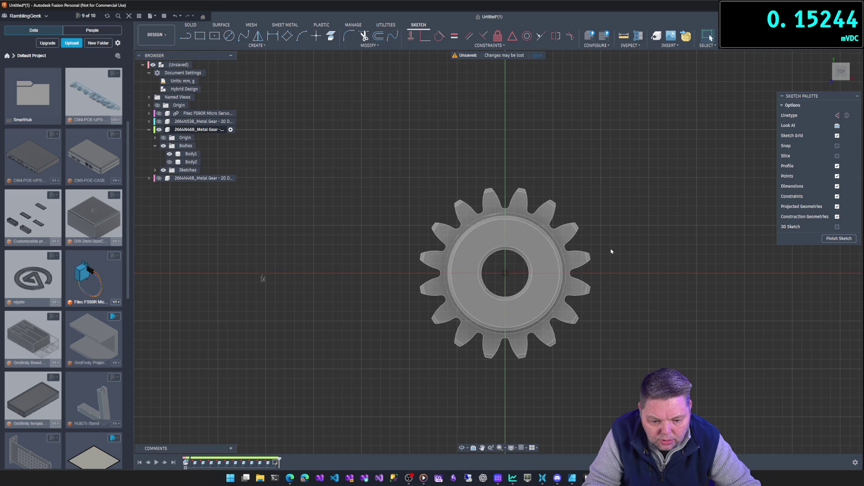
scroll(611, 251, up, 2)
click(229, 36)
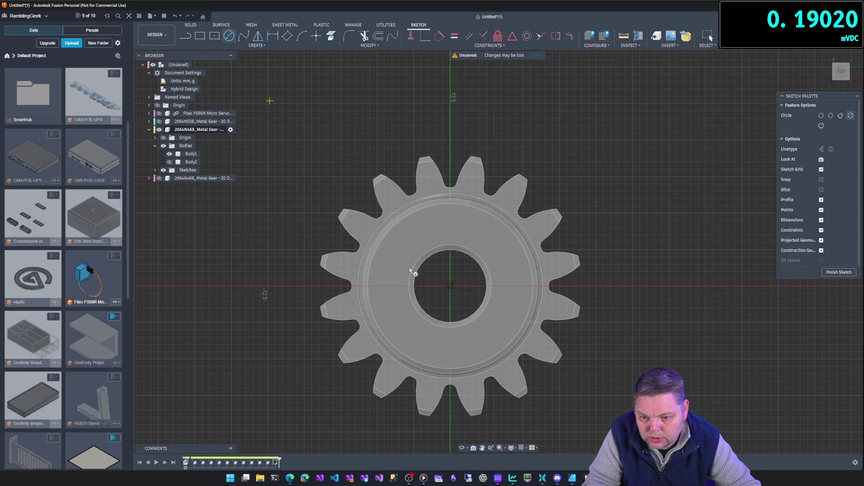
click(451, 287)
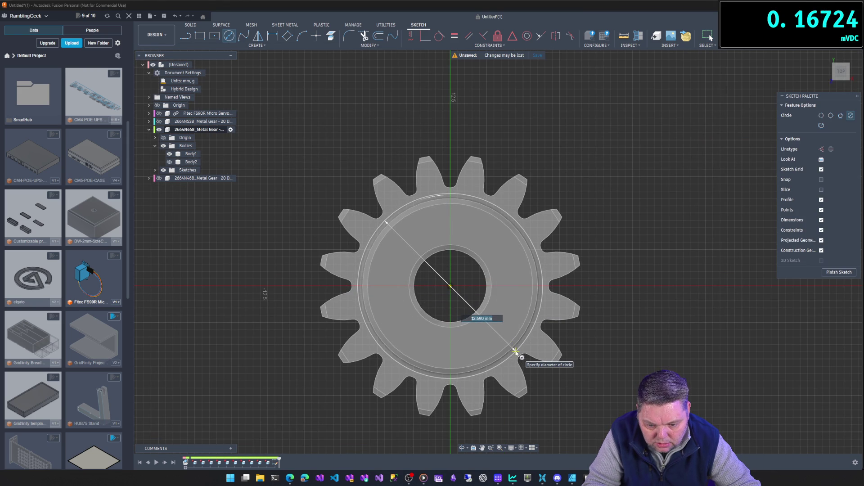
shift+middle_drag(516, 351, 517, 342)
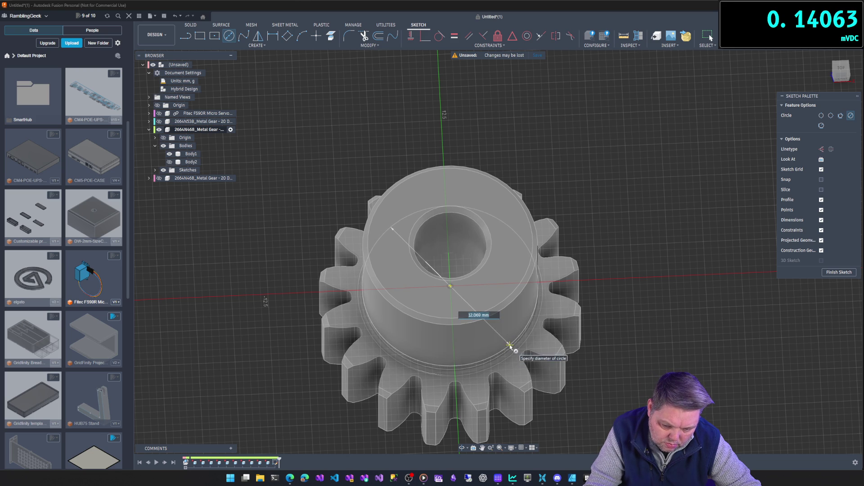
click(510, 346)
shift+middle_drag(629, 334, 674, 289)
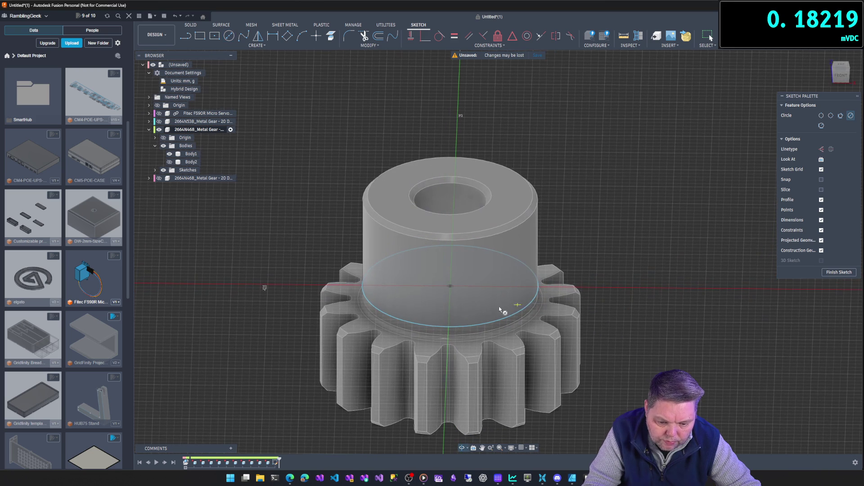
click(838, 272)
Reopen Sketch1 for editing from the browser's Sketches folder.
shift+middle_drag(655, 290, 653, 323)
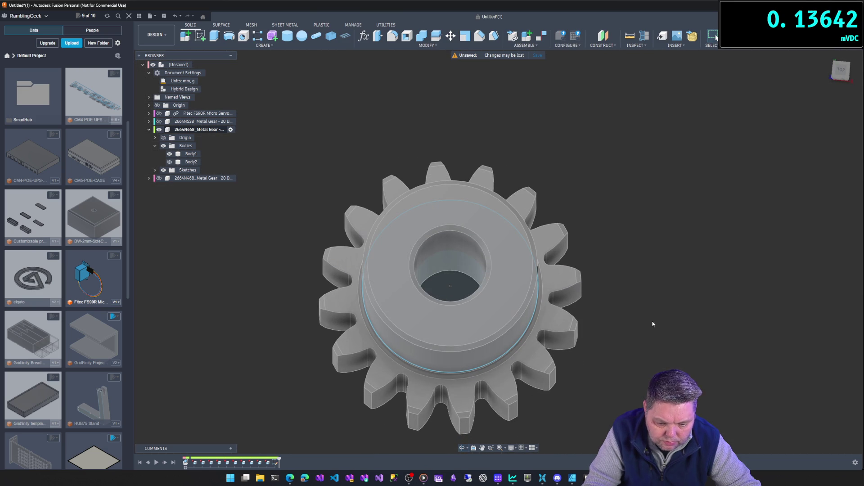
right_click(190, 171)
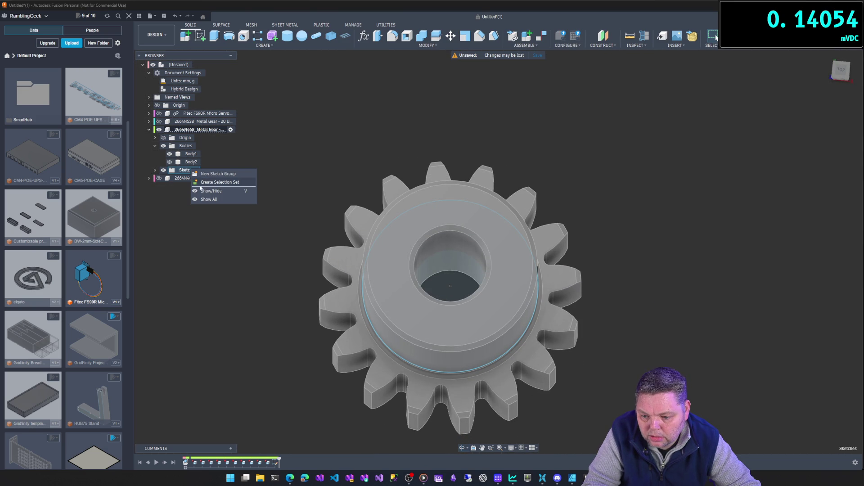
click(182, 227)
click(154, 170)
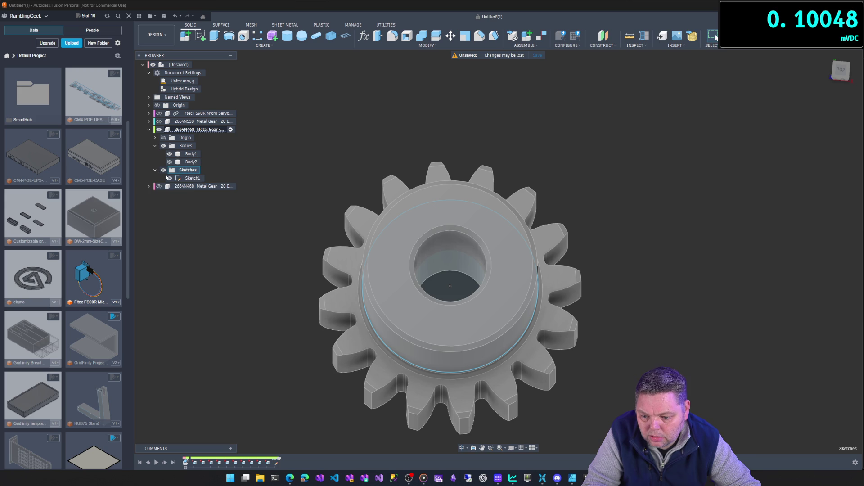
right_click(192, 178)
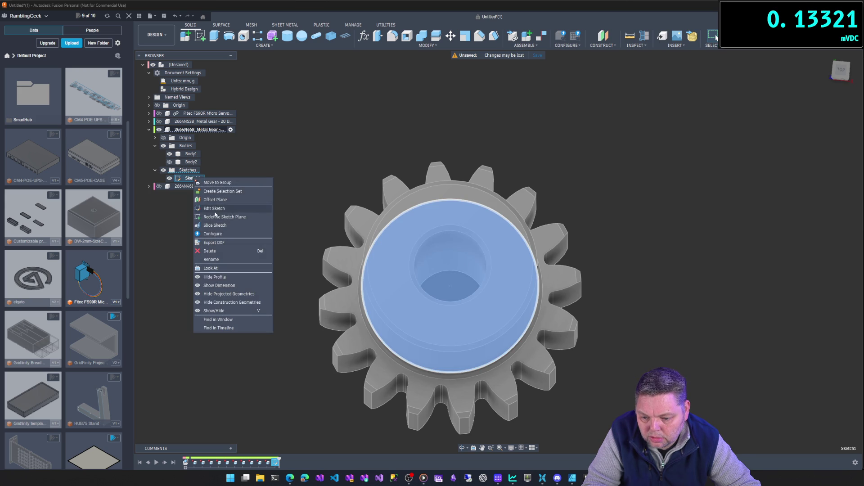
click(214, 209)
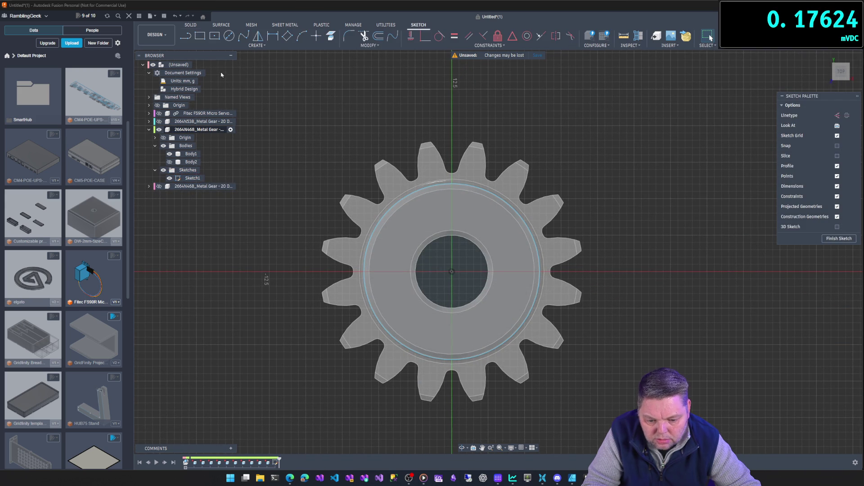
Add a centred circle at the bore's edge to Sketch1, finish, and hide the gear bodies.
click(226, 39)
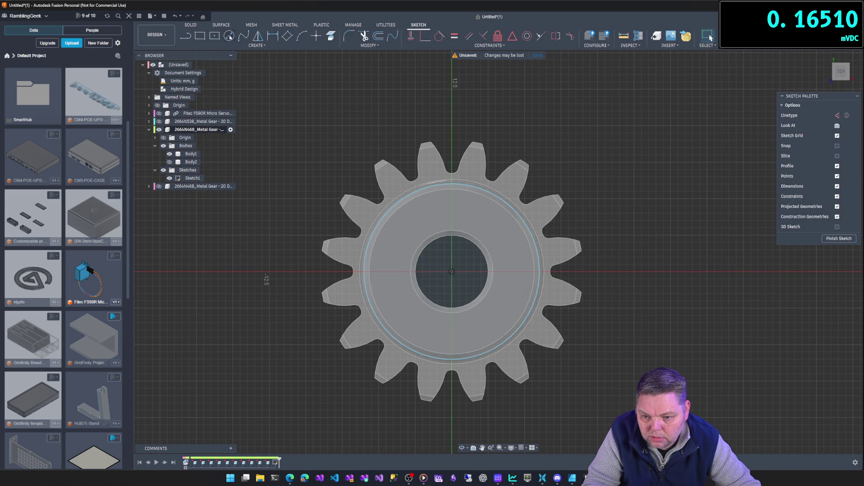
click(452, 272)
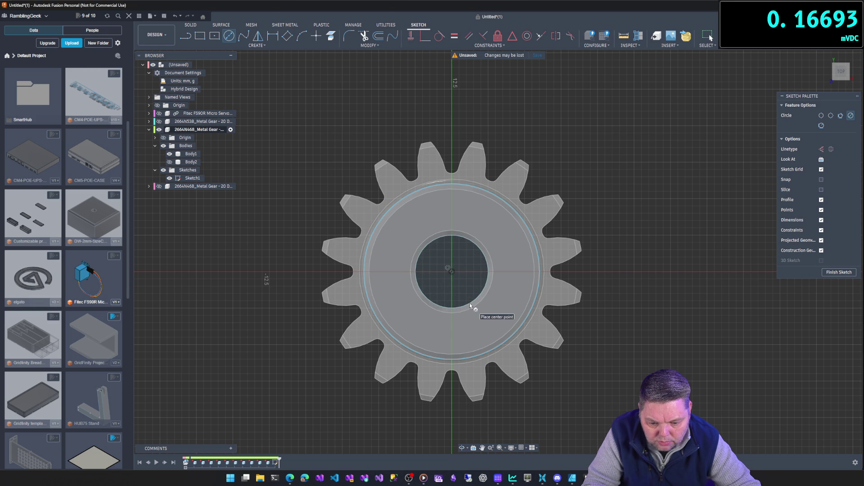
click(825, 272)
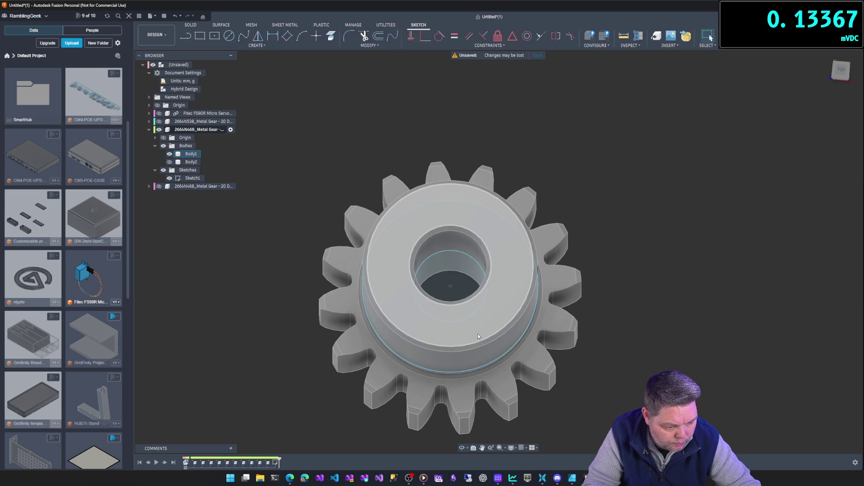
click(163, 146)
Extrude the ring profile 3.50 mm as new Body3, then show the gear bodies again.
click(458, 218)
mouse_move(596, 305)
shift+middle_down()
mouse_move(608, 266)
mouse_move(606, 275)
shift+middle_up()
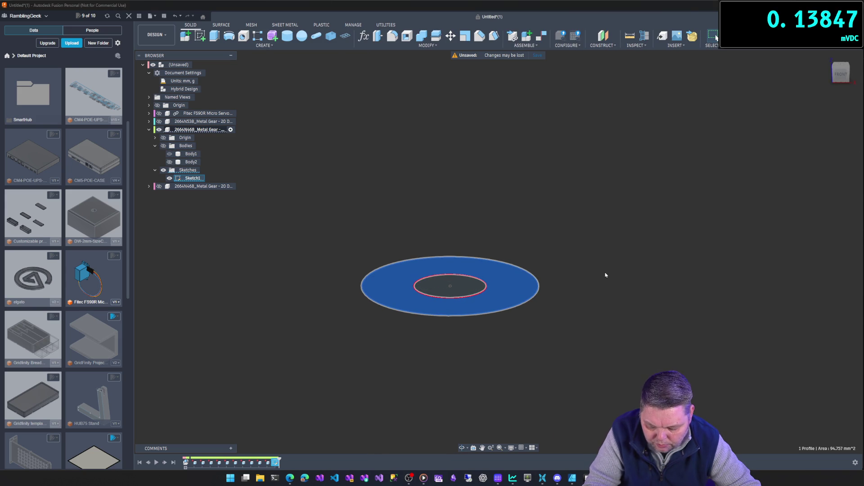
key(e)
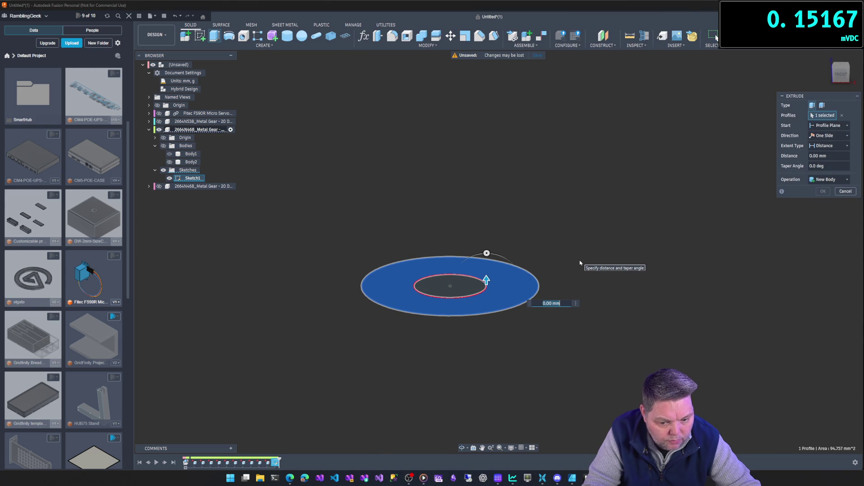
text(3.5)
key(Return)
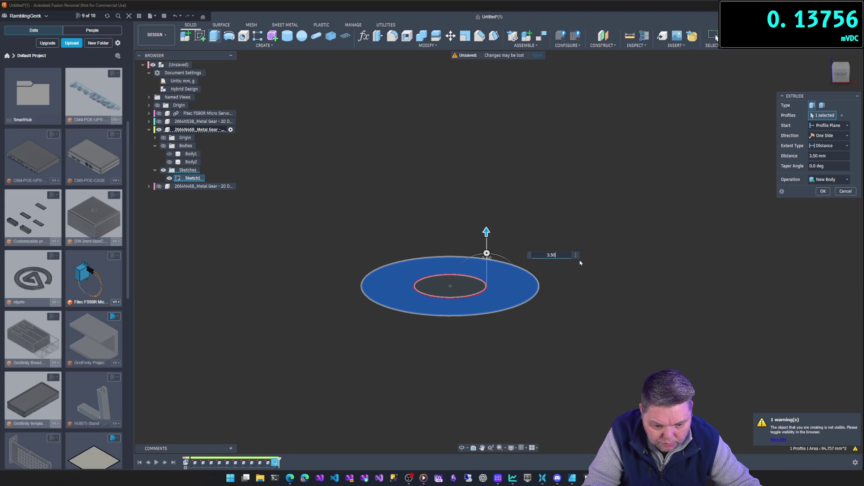
key(Return)
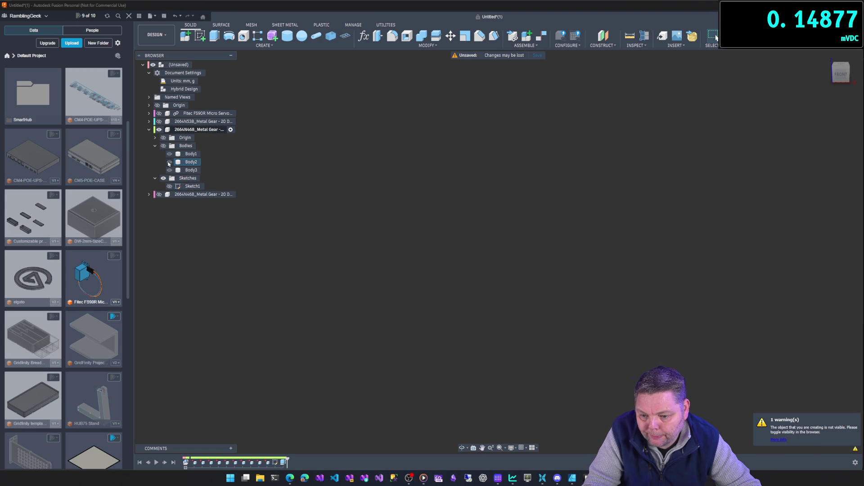
click(163, 145)
mouse_move(254, 241)
shift+middle_down()
mouse_move(295, 199)
mouse_move(286, 189)
shift+middle_up()
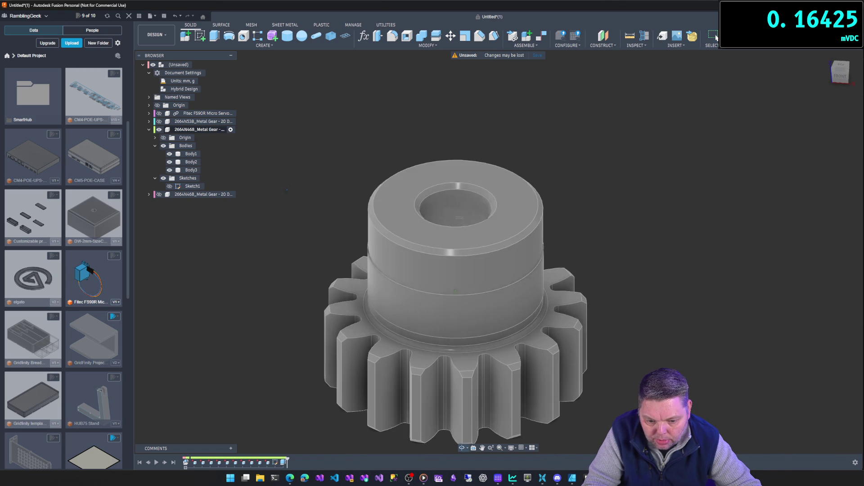
Delete the tall hub's top face and outer wall face.
click(414, 255)
key(Delete)
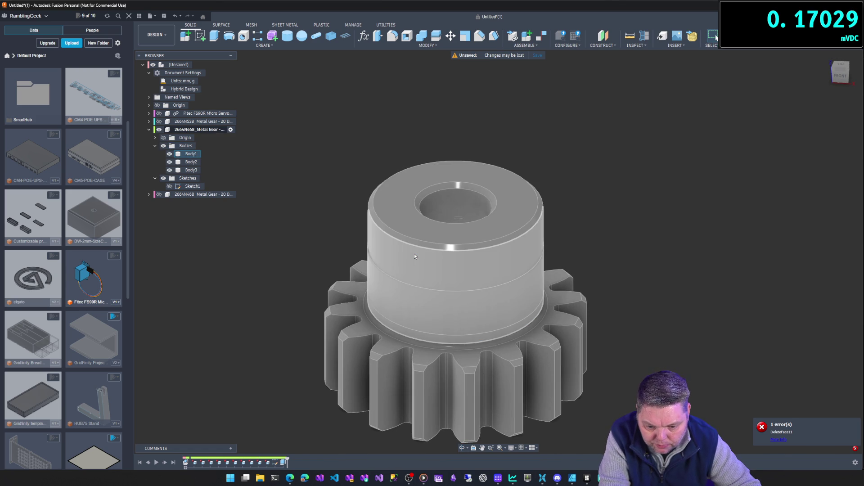
click(420, 232)
key(Delete)
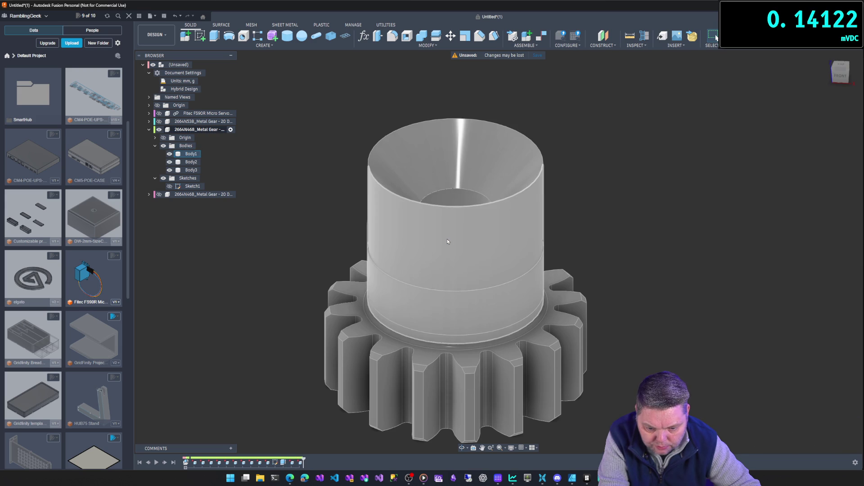
click(447, 241)
key(Delete)
click(447, 242)
key(Delete)
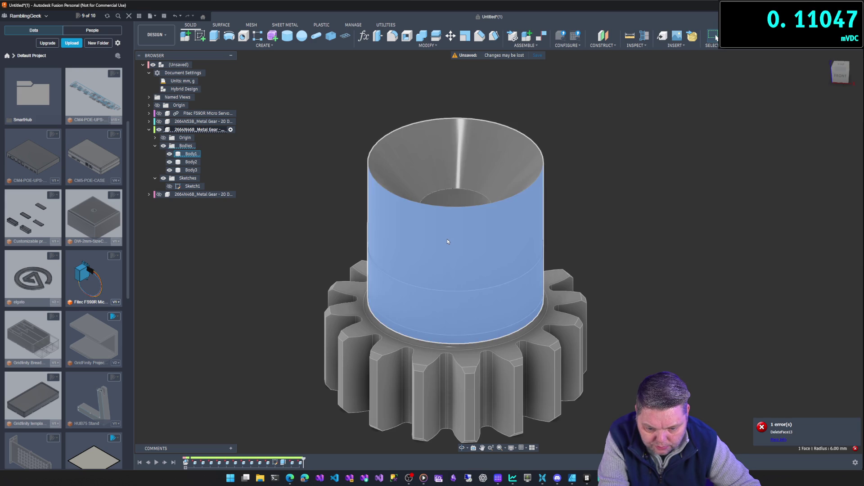
Try selecting the funnel's inner face and outer wall, then clear the selection and undo.
click(479, 177)
click(480, 177)
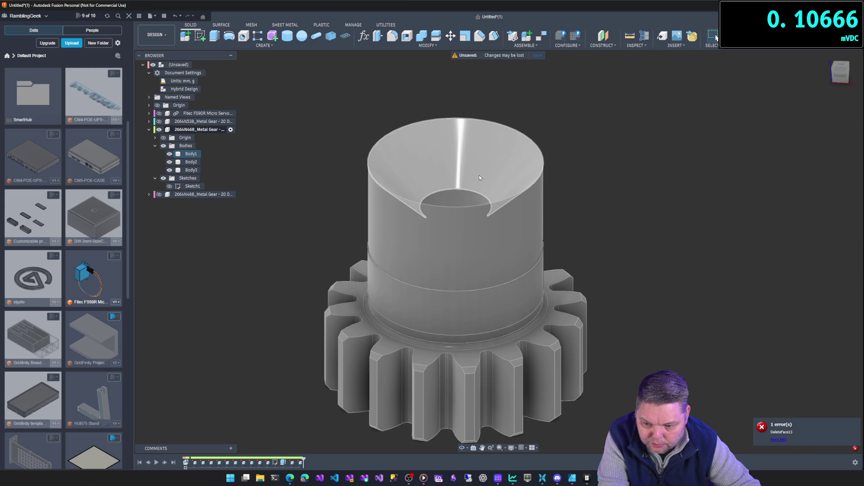
click(480, 177)
click(479, 178)
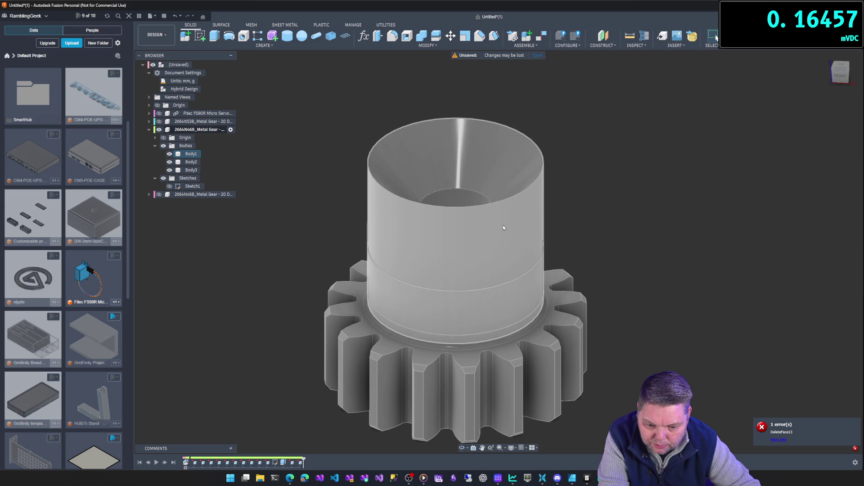
click(502, 226)
click(496, 184)
click(495, 183)
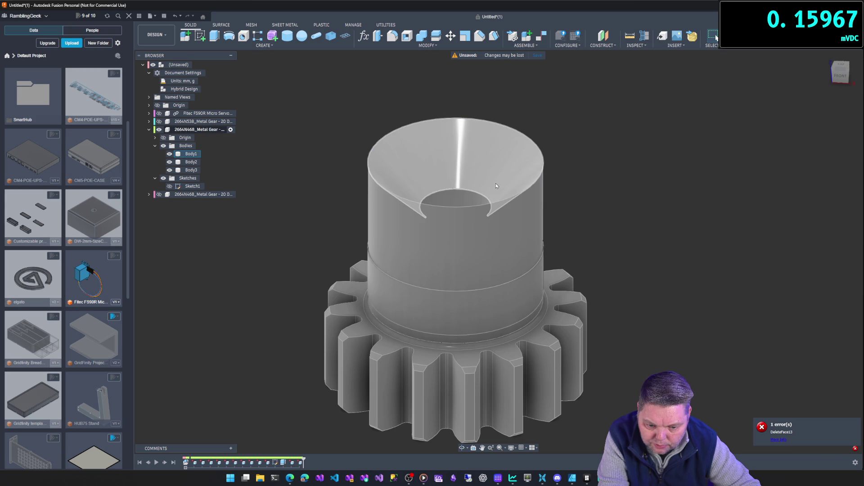
click(495, 184)
click(496, 184)
click(496, 184)
click(496, 183)
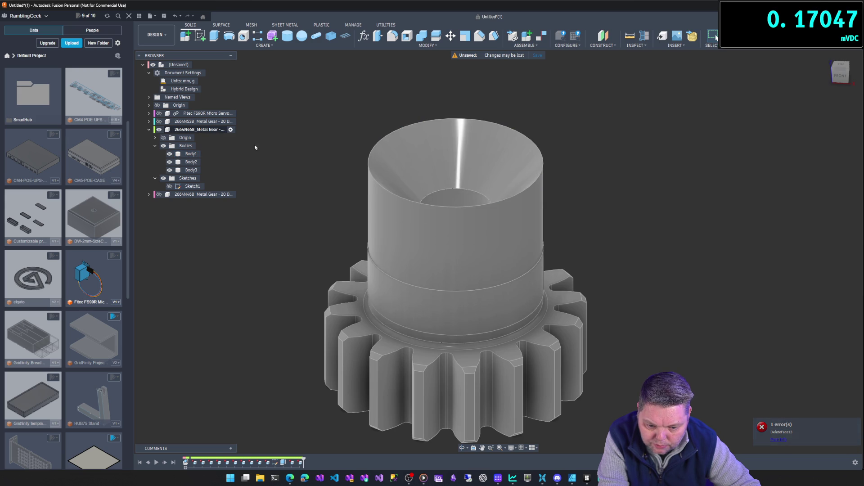
click(175, 17)
Undo the face deletion, hub extrusion and Sketch1 edits, then select the hub side and rounded bore faces.
click(175, 17)
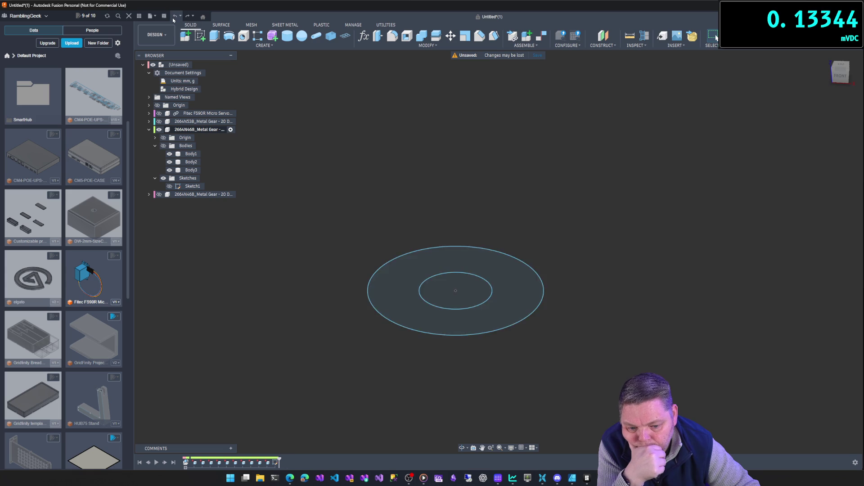
click(176, 16)
click(175, 16)
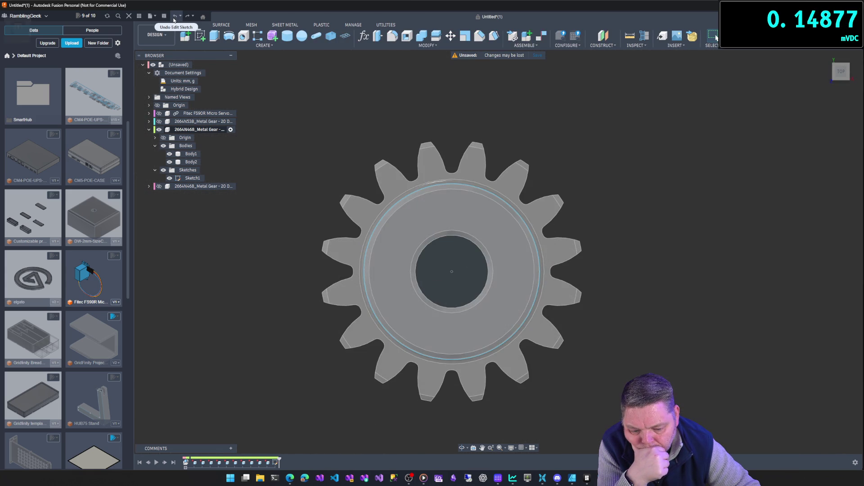
click(174, 18)
click(487, 276)
click(471, 211)
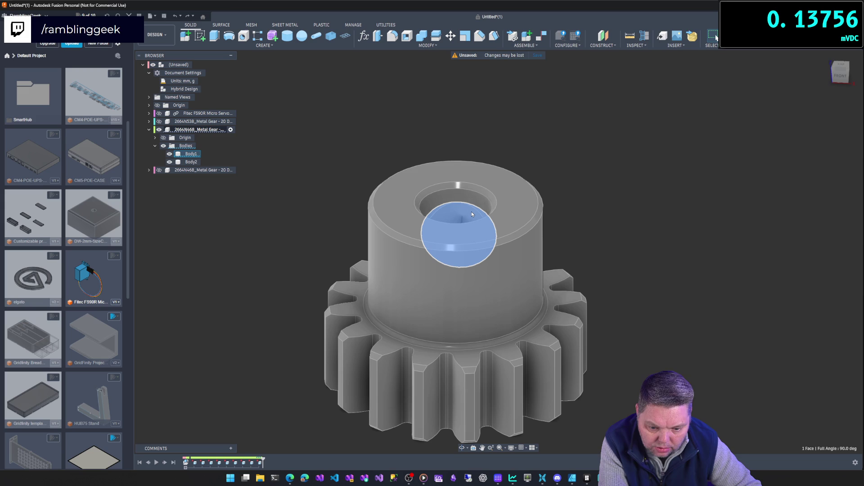
Delete the rounded face and the inner face of the bore.
key(Delete)
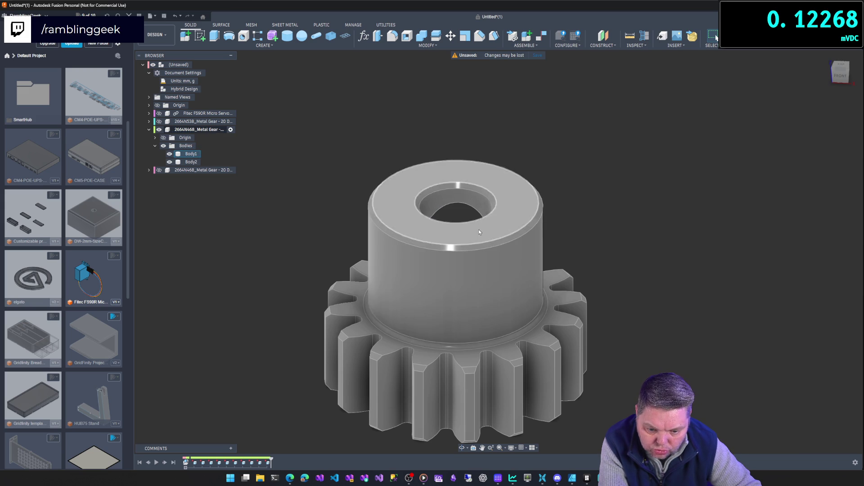
click(470, 196)
key(Delete)
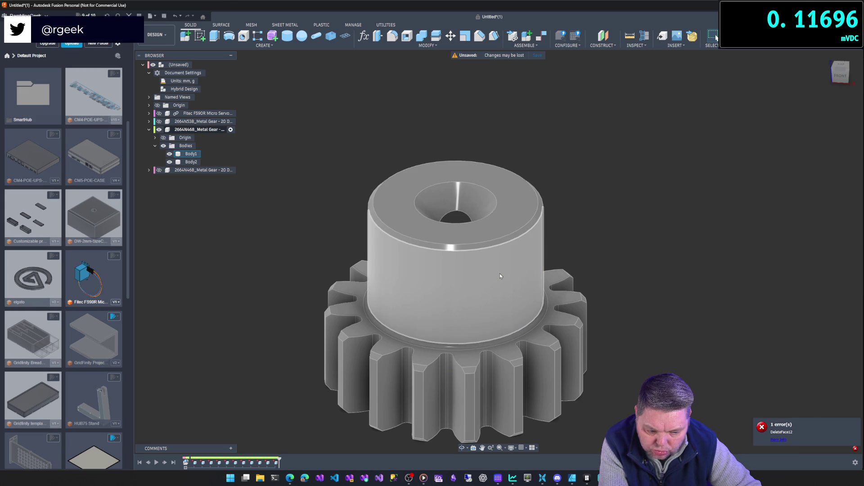
Select the hub's side, top-edge ring, top and countersink faces and try deleting them.
click(499, 274)
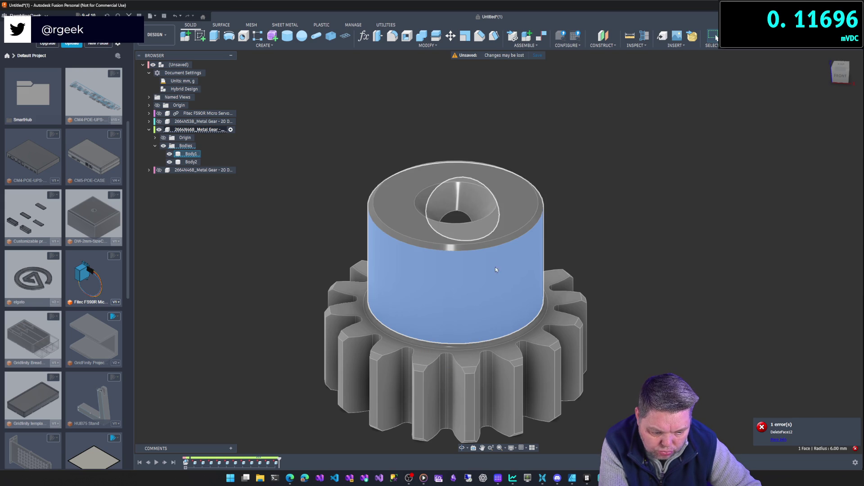
click(459, 248)
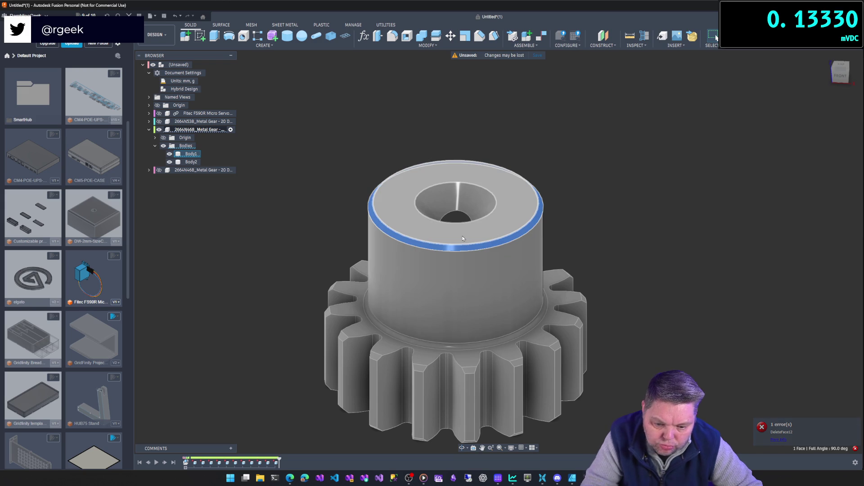
double_click(462, 238)
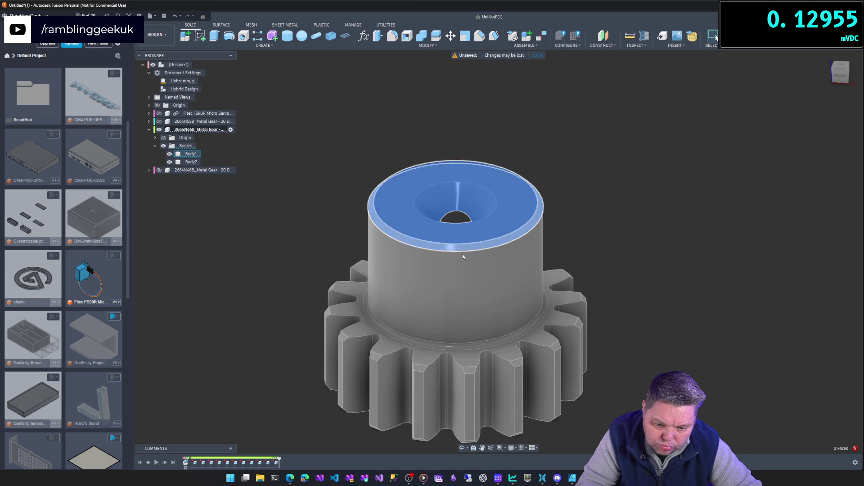
shift+click(466, 269)
key(Delete)
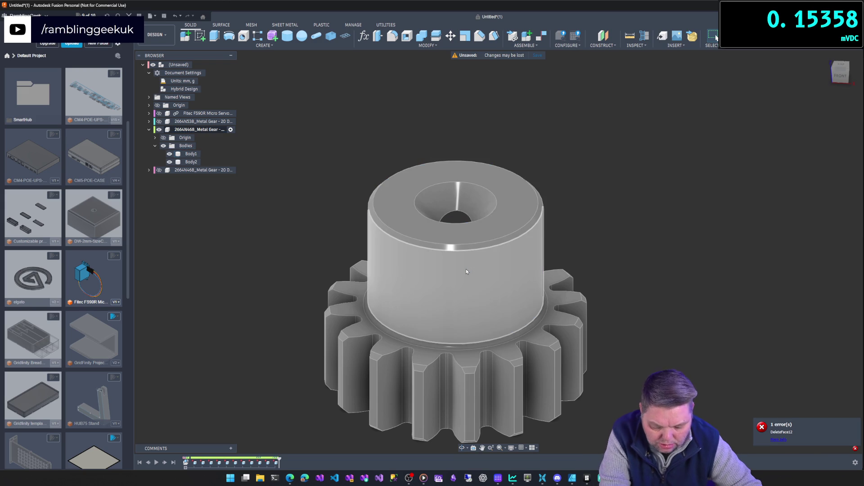